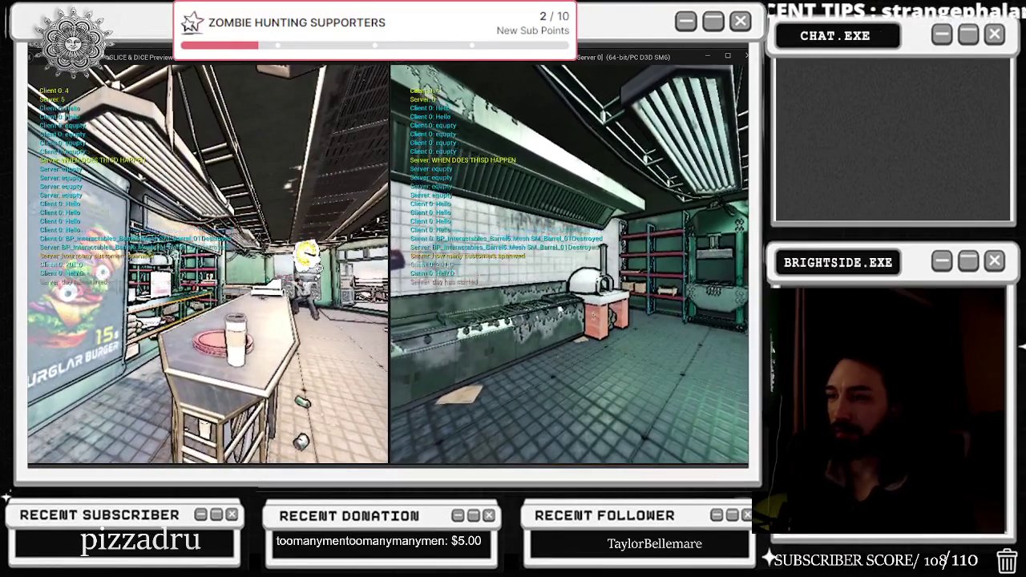
- Stop the play session and nudge BP_MainCharacter's spawn spectator_owning_SERVER event down slightly
key(Escape)
click(196, 68)
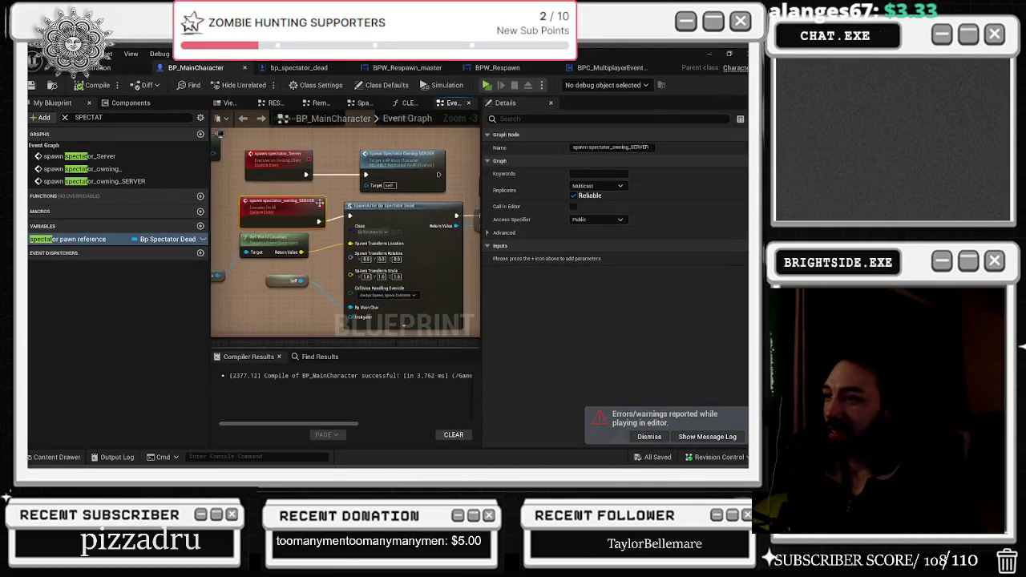
drag(271, 211, 271, 216)
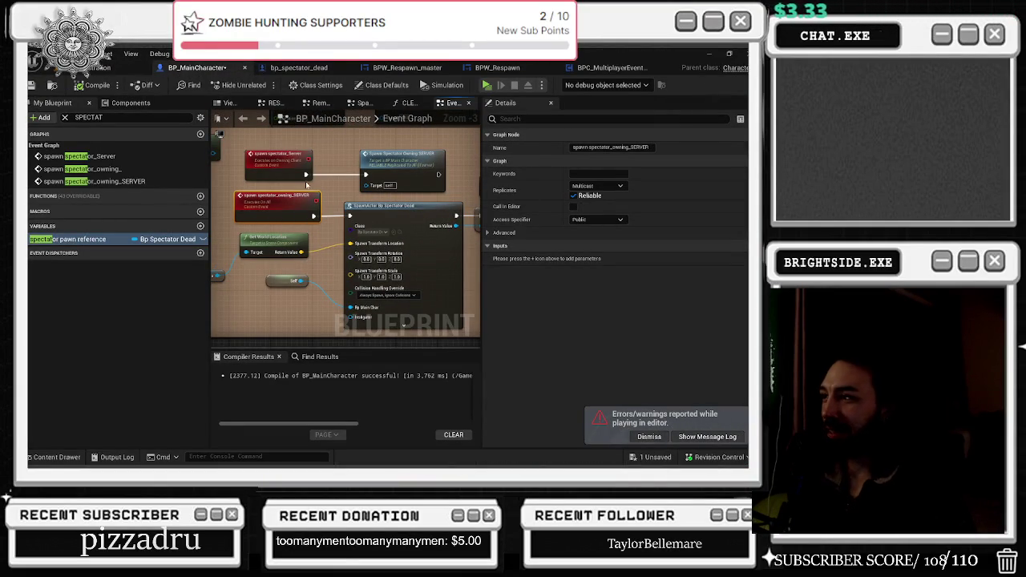
- Check the Replicates settings of both spawn spectator events, then pan the graph up
click(589, 186)
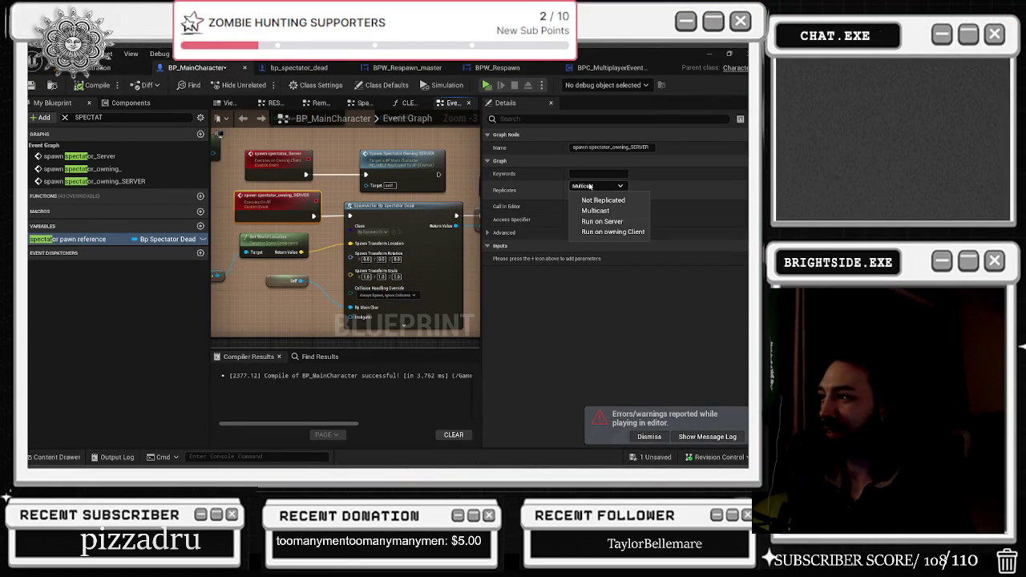
click(282, 172)
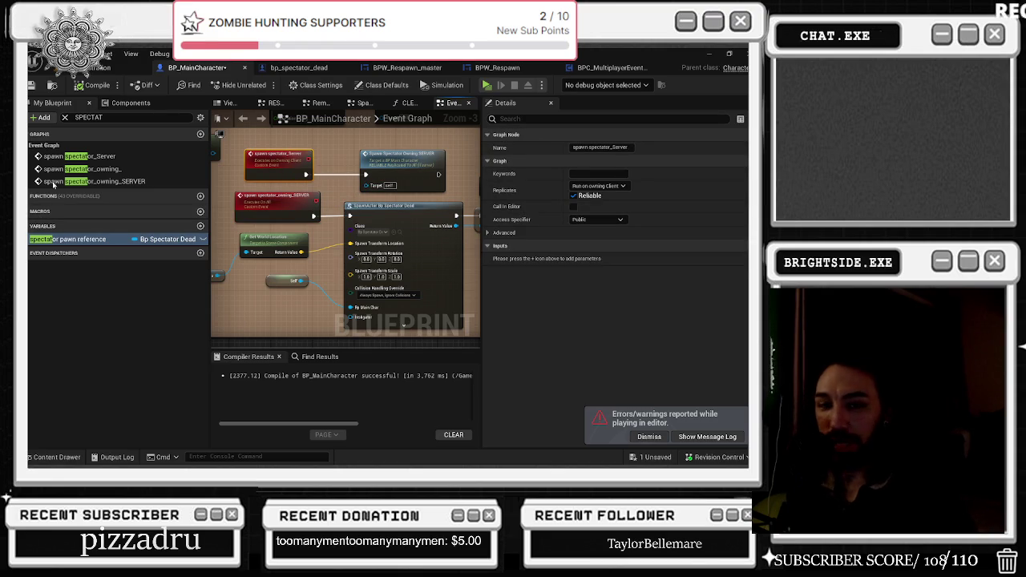
click(277, 196)
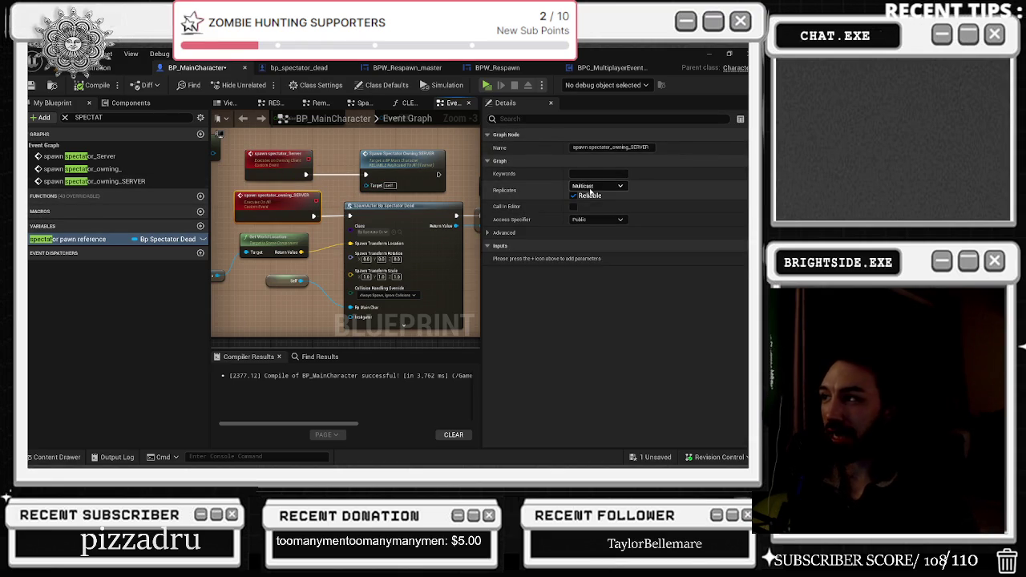
scroll(291, 211, down, 2)
drag(270, 226, 285, 230)
scroll(285, 230, up, 2)
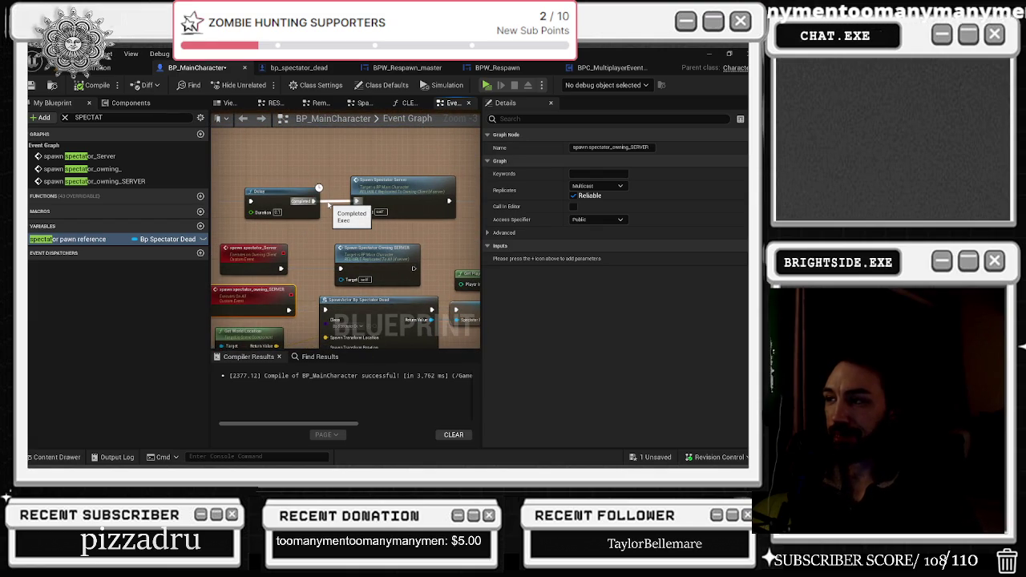
- Shift the Spawn Spectator Owning SERVER call left and review both spawn events' replication
click(255, 261)
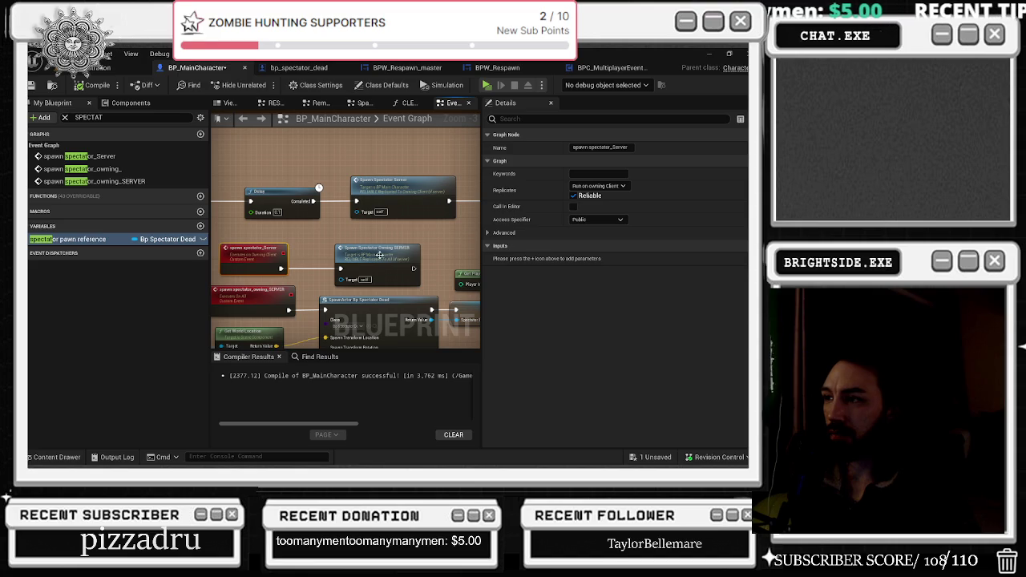
click(409, 251)
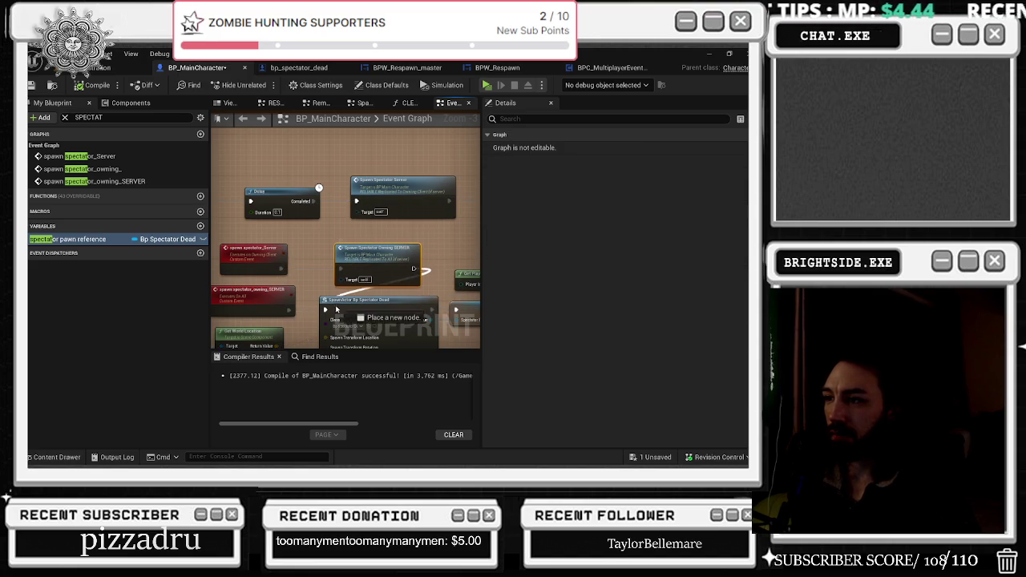
drag(378, 256, 351, 256)
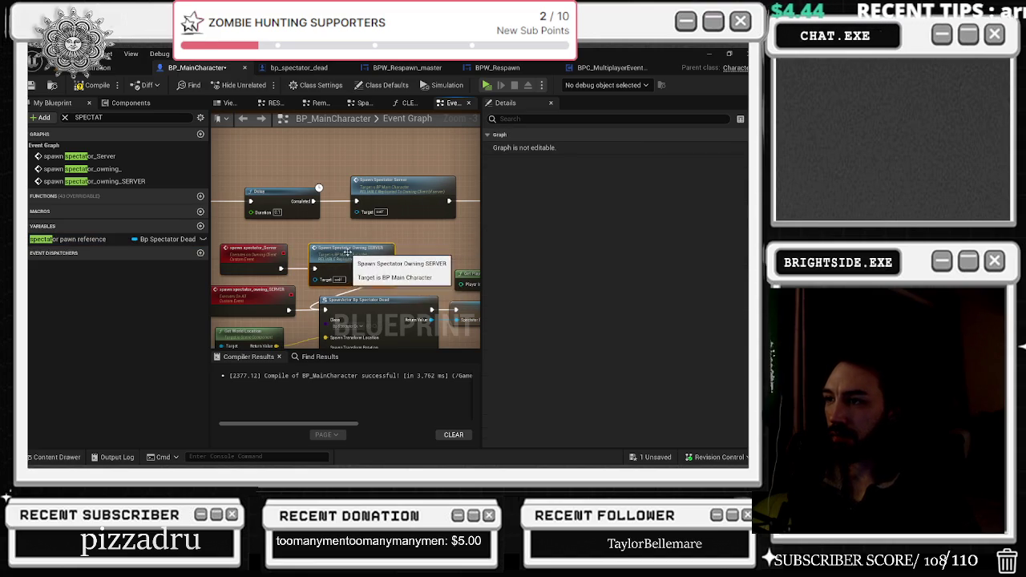
click(247, 250)
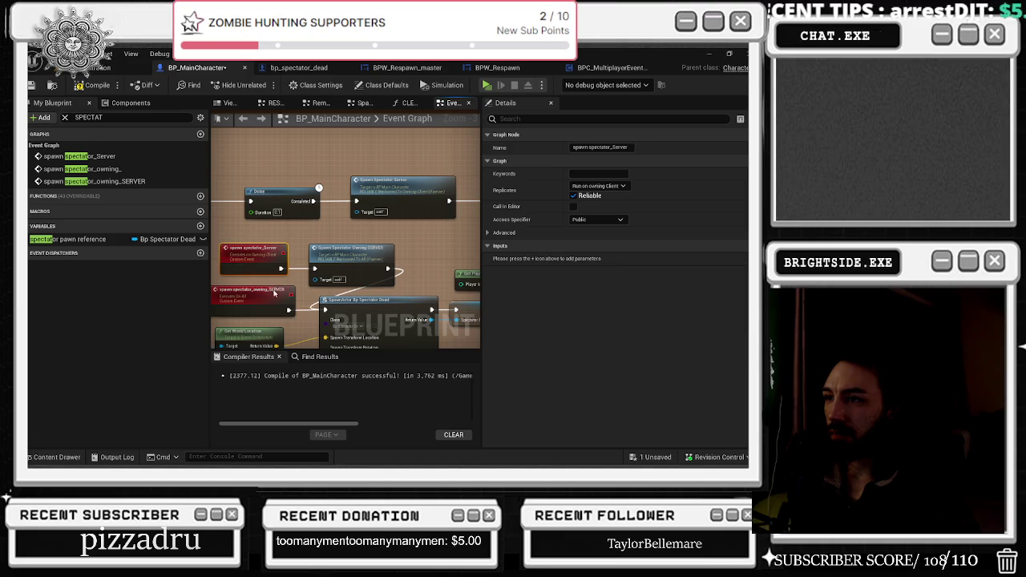
click(370, 254)
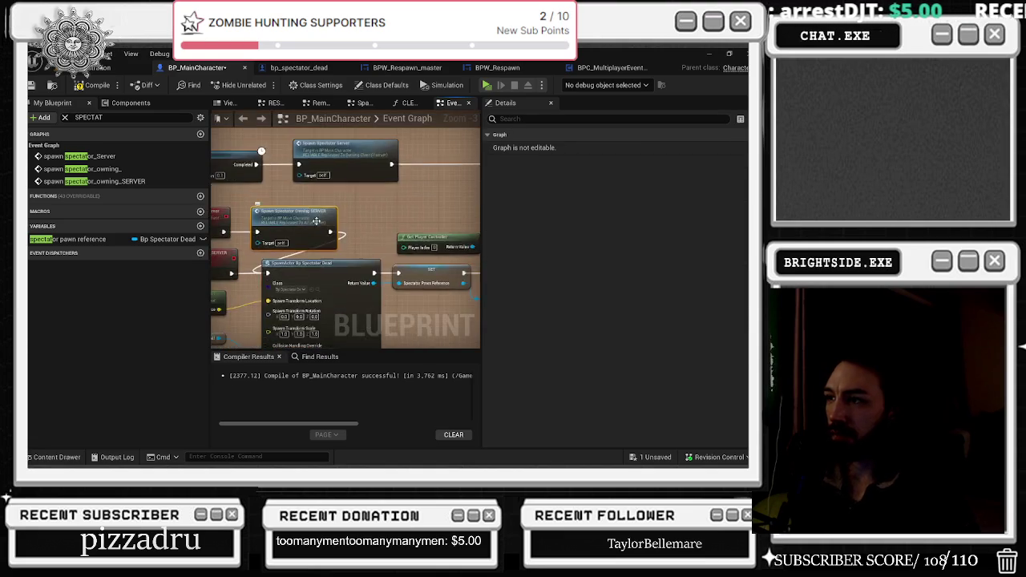
scroll(313, 217, down, 4)
scroll(337, 213, up, 3)
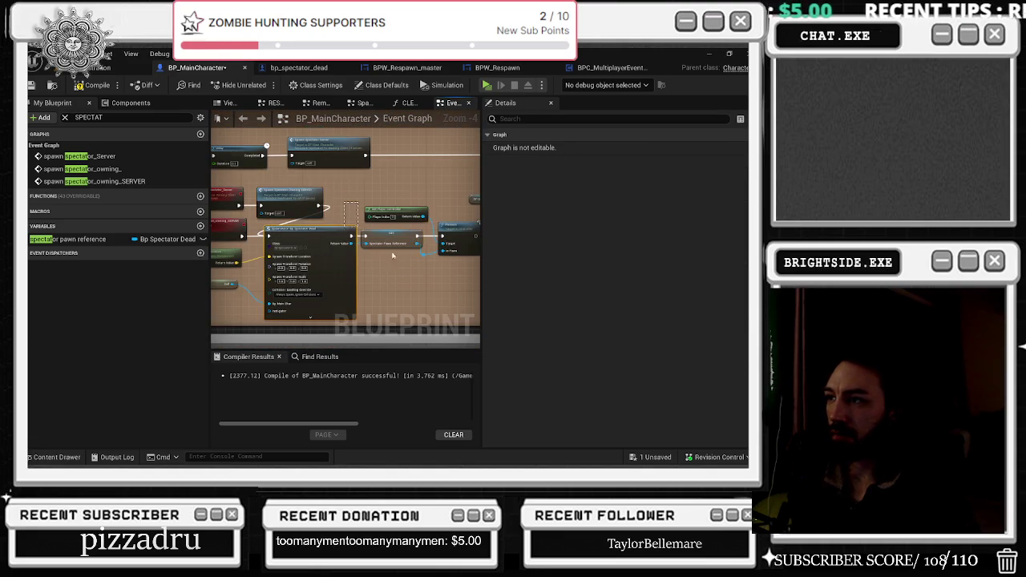
double_click(290, 196)
click(333, 226)
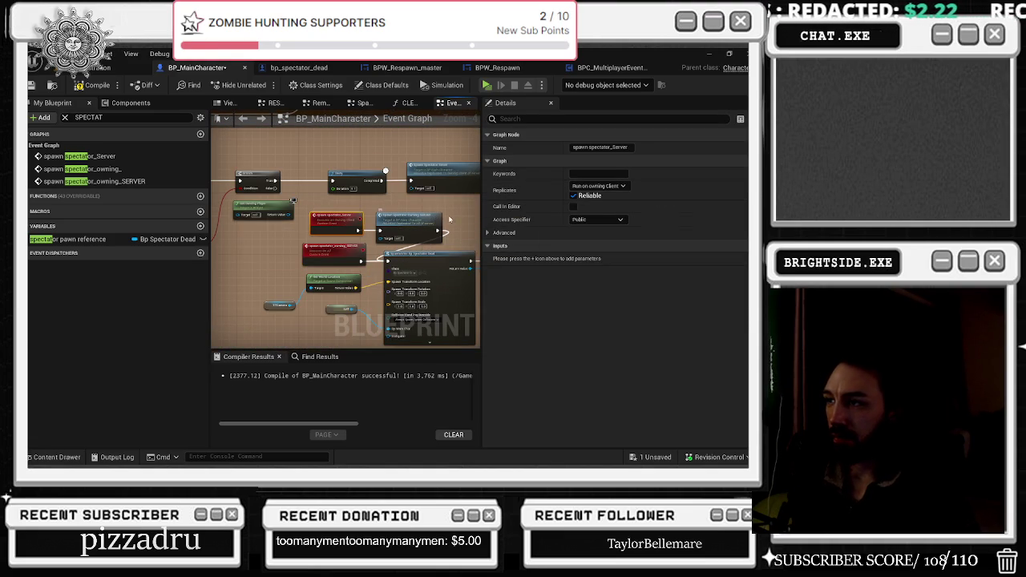
click(364, 244)
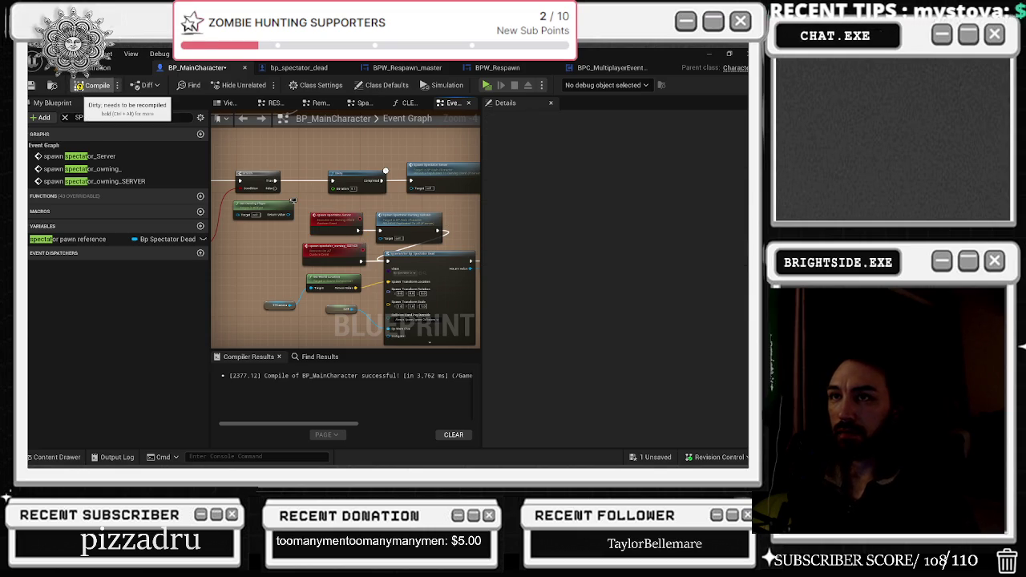
- Compile and save BP_MainCharacter, then go back to the level editor
click(80, 86)
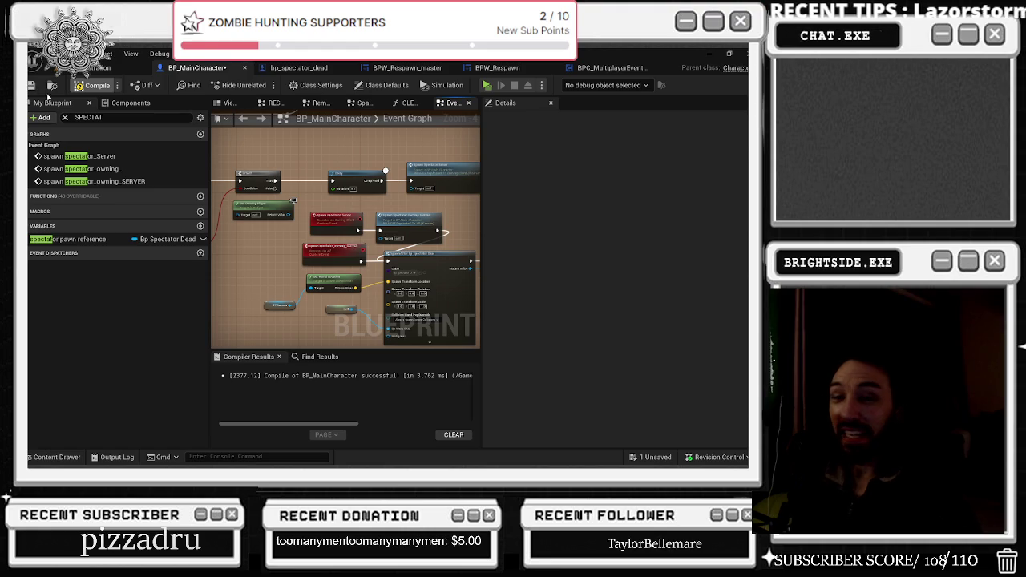
click(73, 239)
key(ctrl+s)
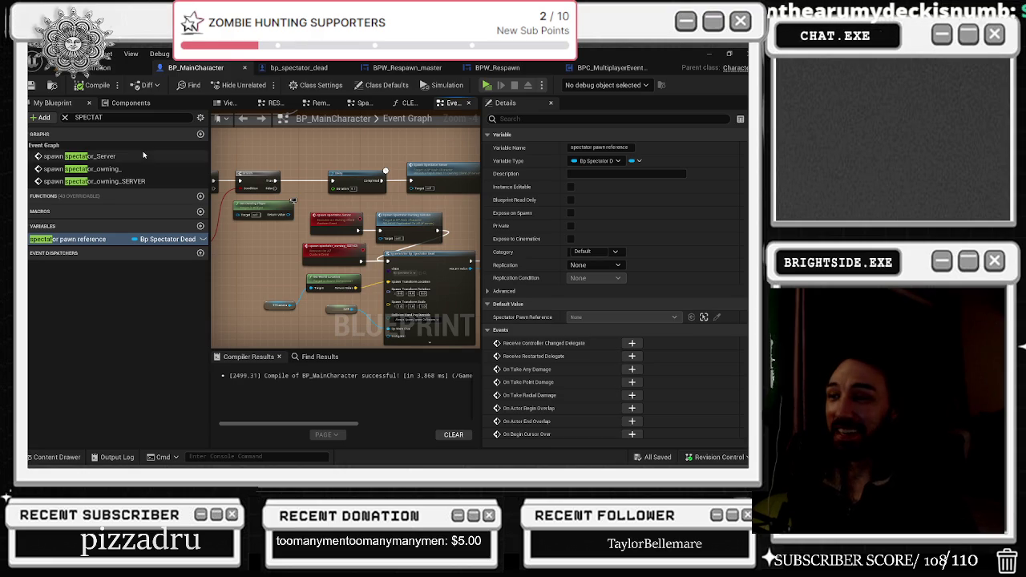
click(100, 68)
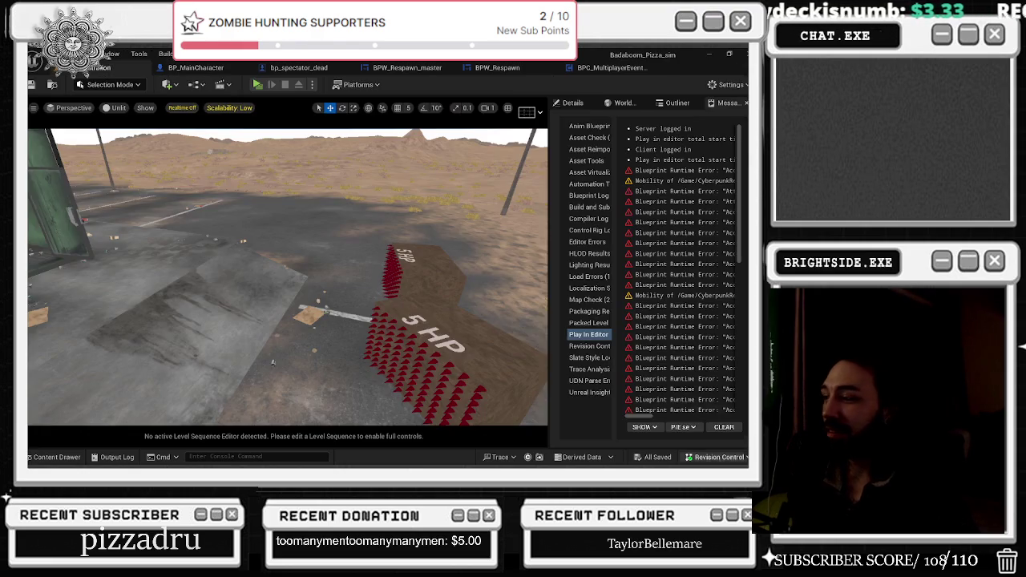
- Run a multiplayer PIE test across both client windows, stop it, and select spawn spectator_Server
click(257, 84)
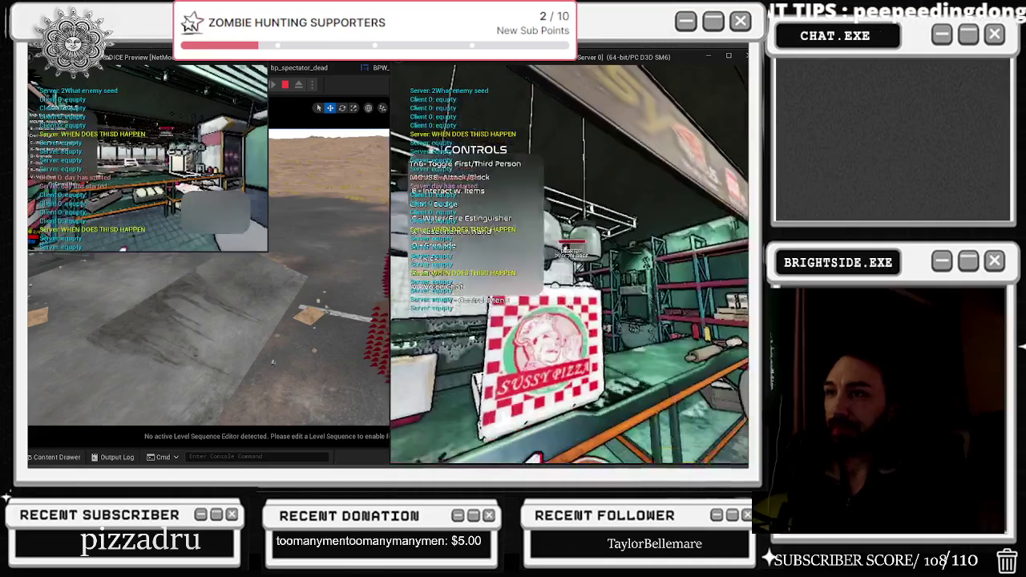
key(alt+Tab)
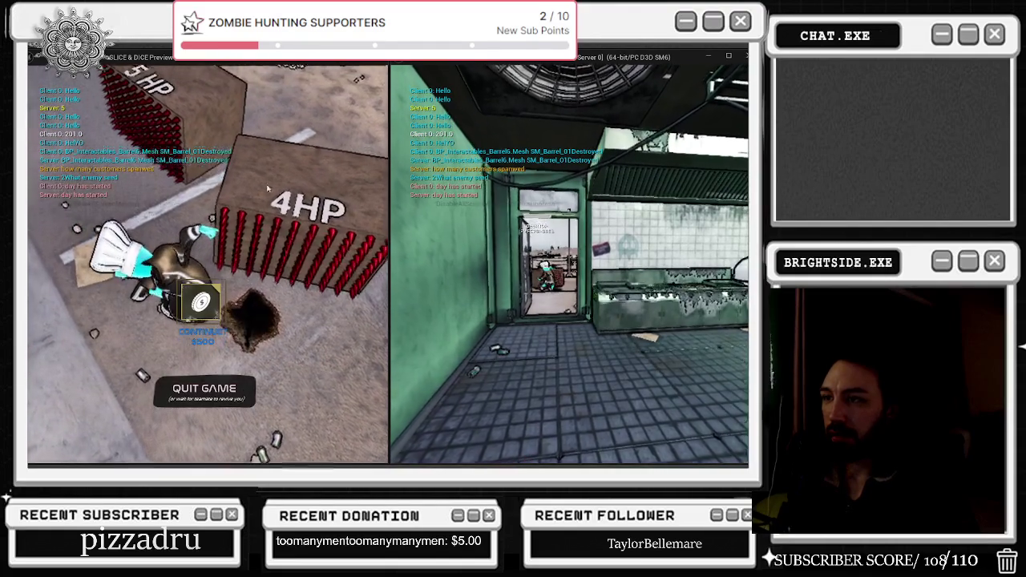
key(Escape)
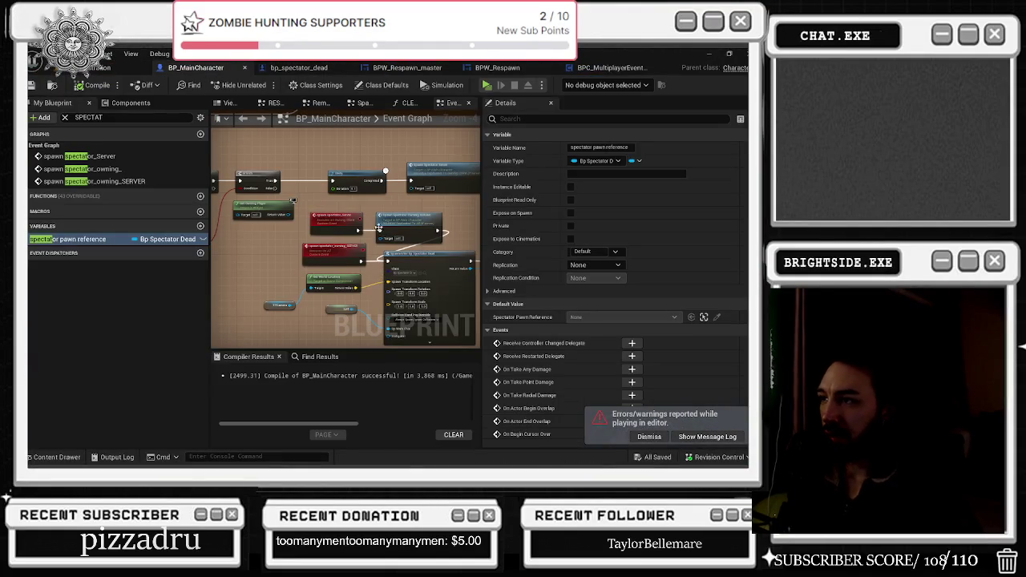
click(342, 218)
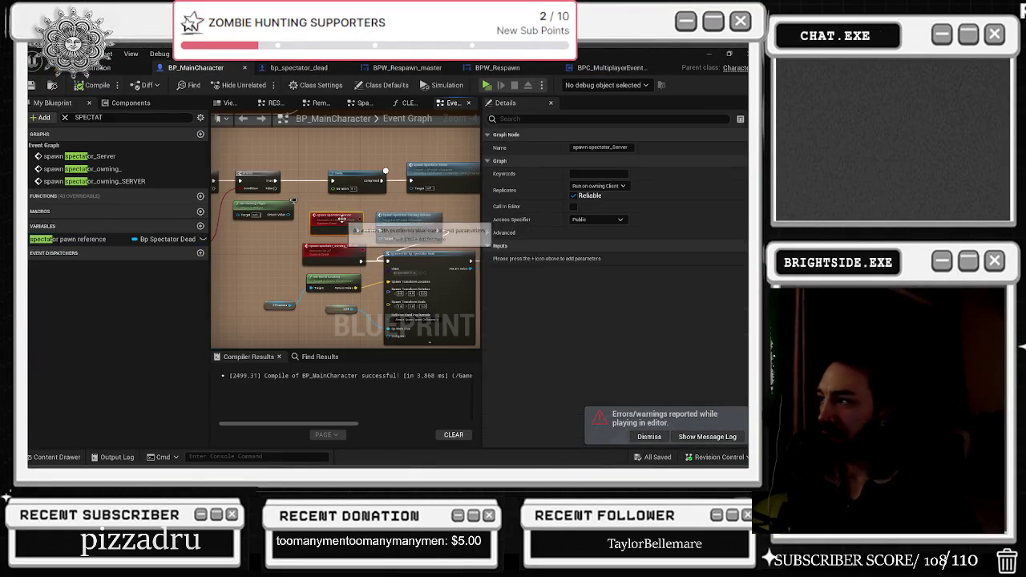
- Confirm the spawn spectator_Server event's name and list its Replicates options, currently Run on owning Client
scroll(356, 220, up, 1)
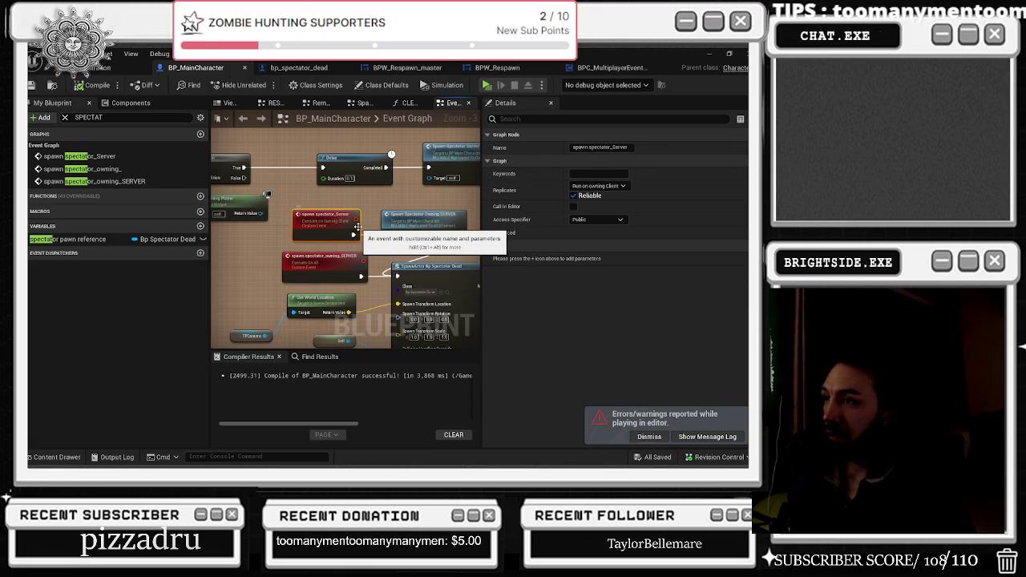
scroll(304, 208, down, 1)
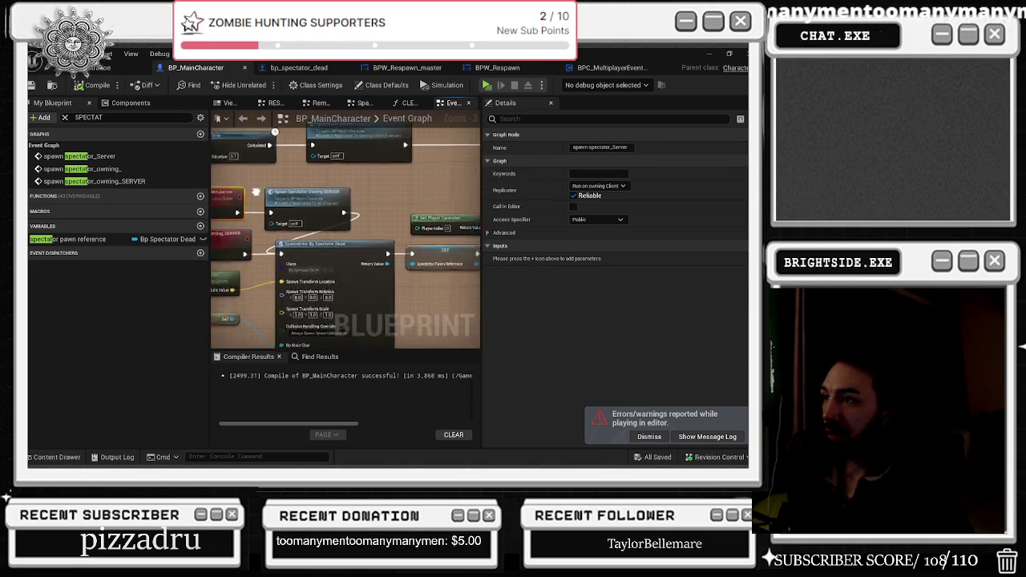
scroll(270, 194, down, 1)
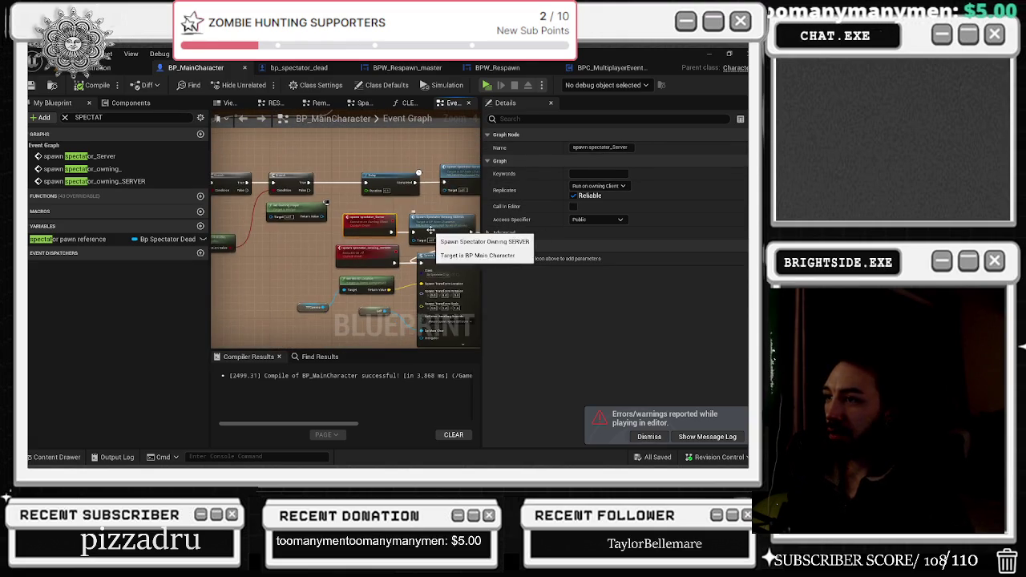
drag(402, 217, 325, 229)
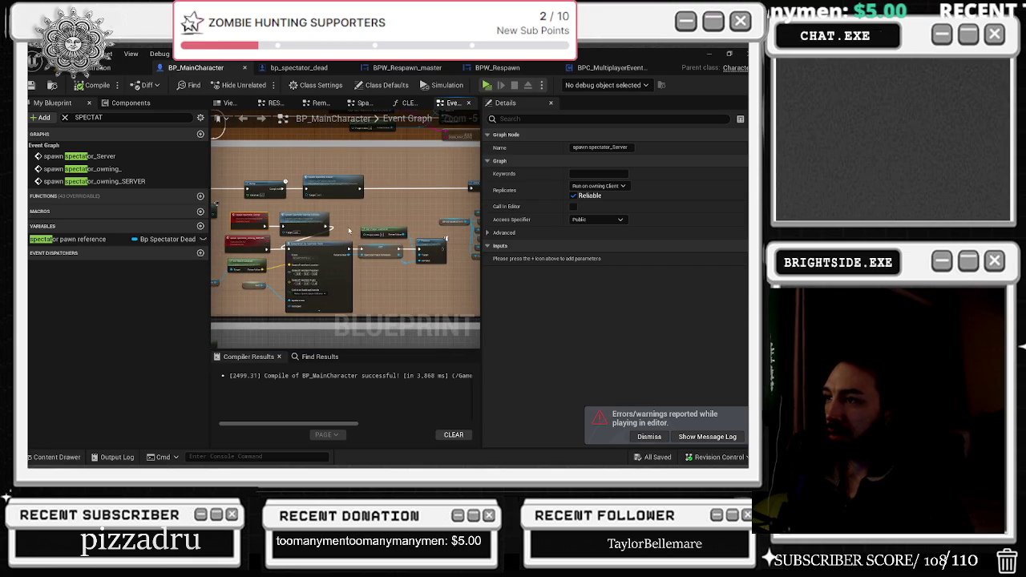
scroll(349, 231, up, 2)
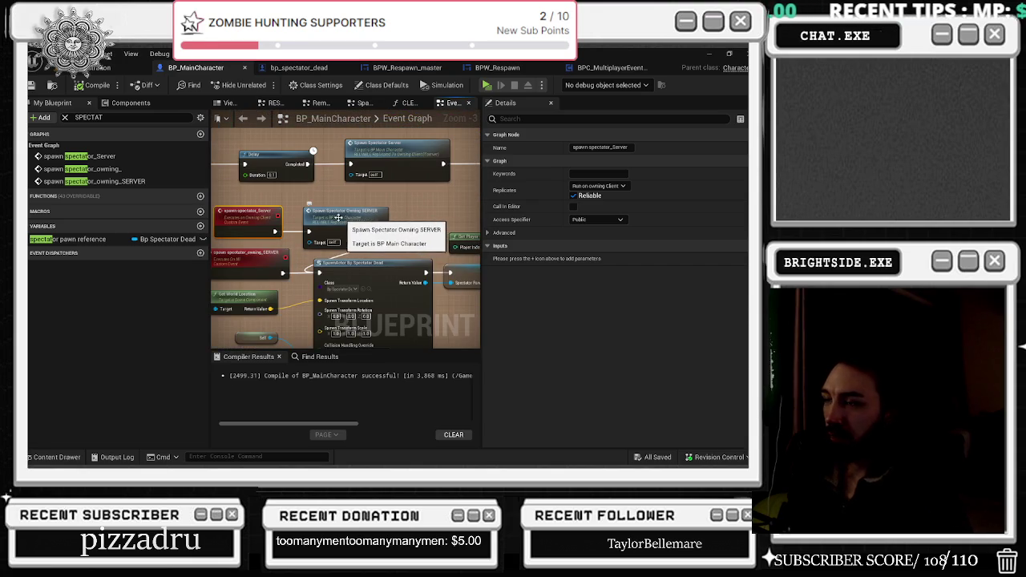
double_click(250, 211)
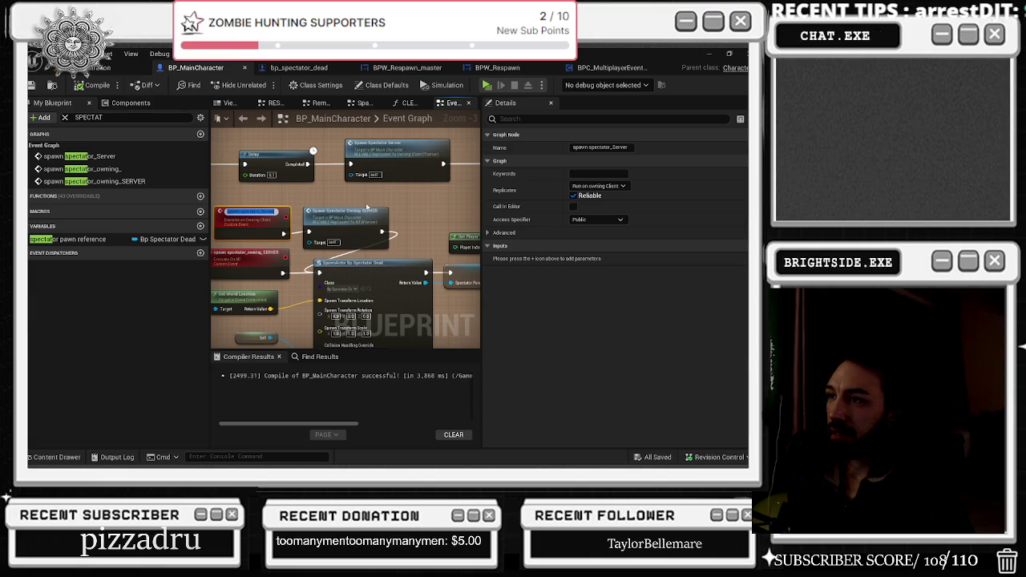
key(Return)
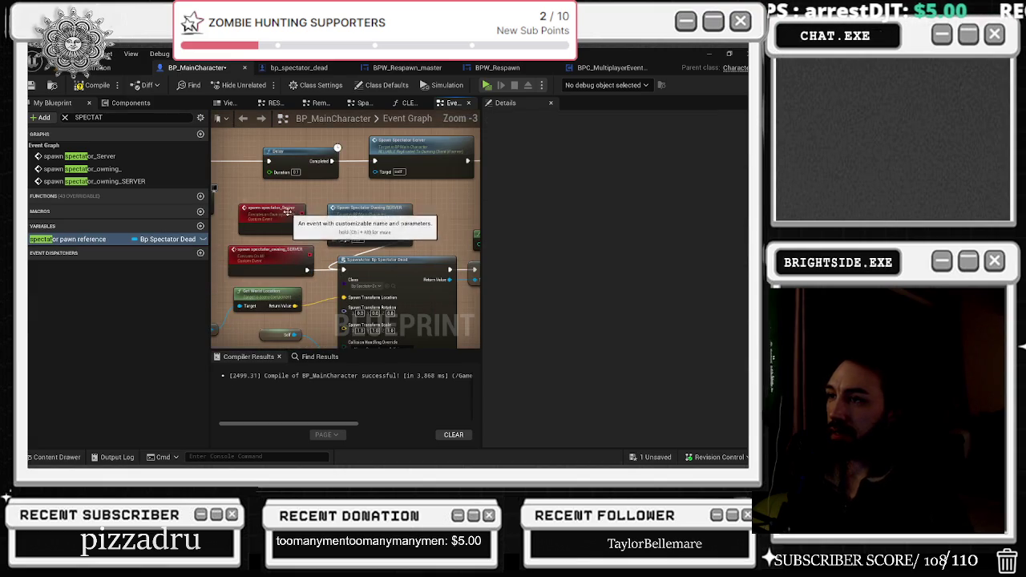
click(612, 186)
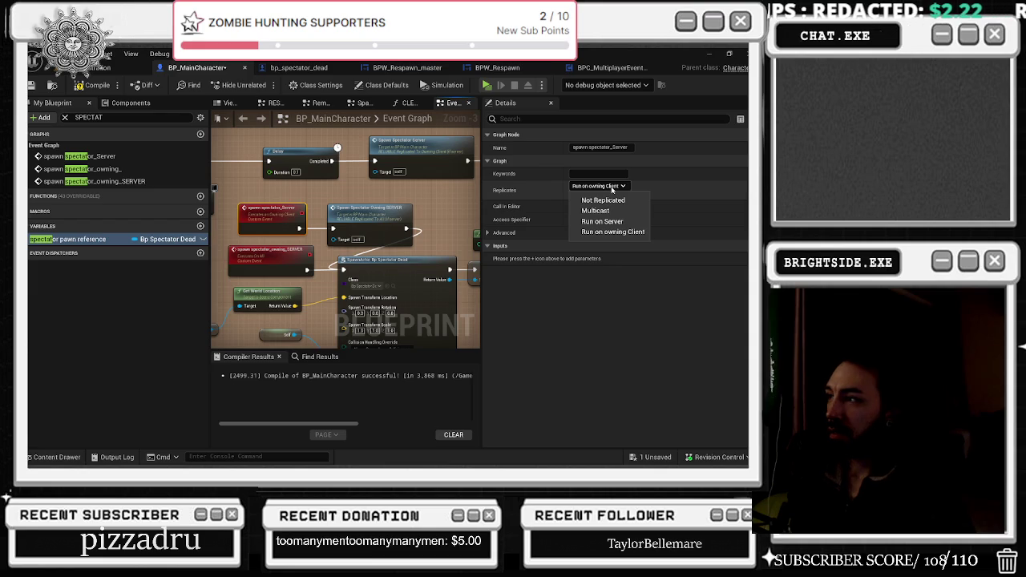
- Make spawn spectator_Server replicate as Reliable Run on Server, then compile and save BP_MainCharacter
click(603, 221)
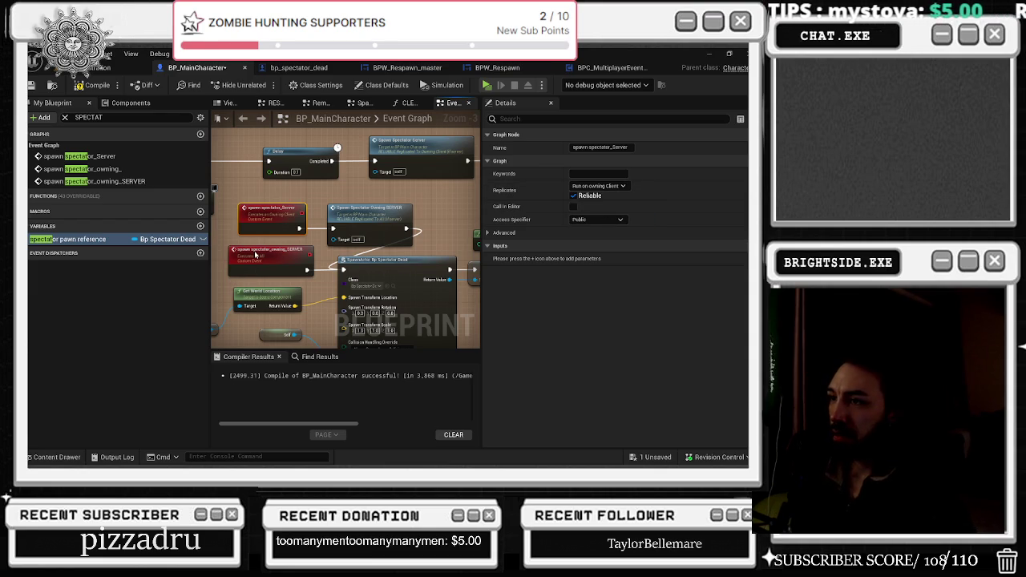
click(255, 255)
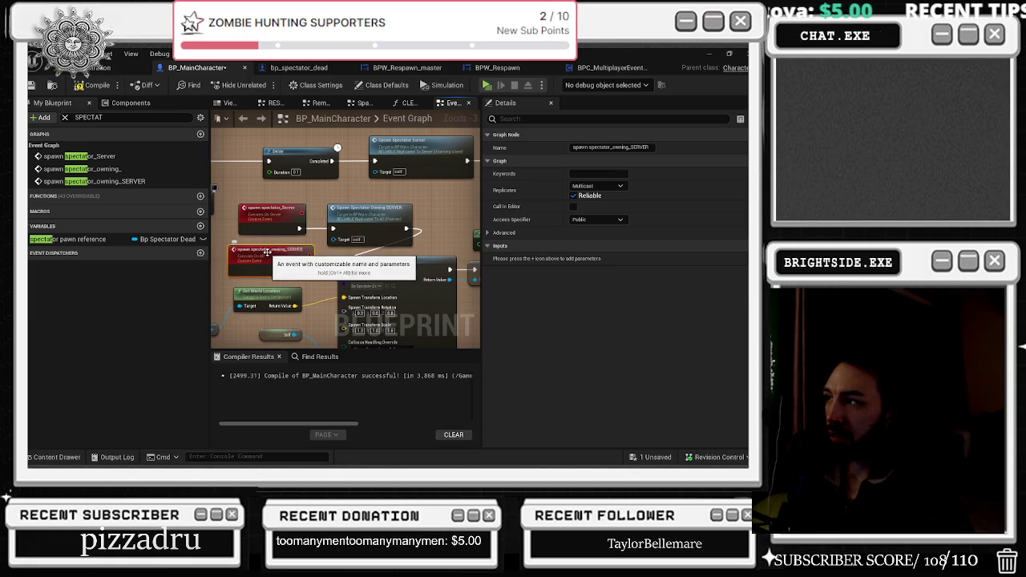
click(267, 215)
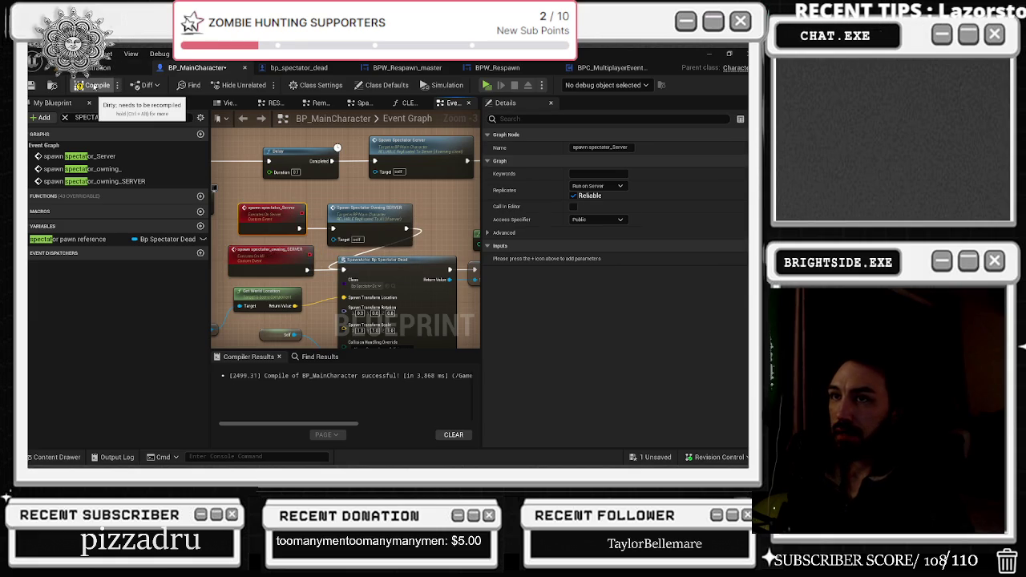
click(92, 84)
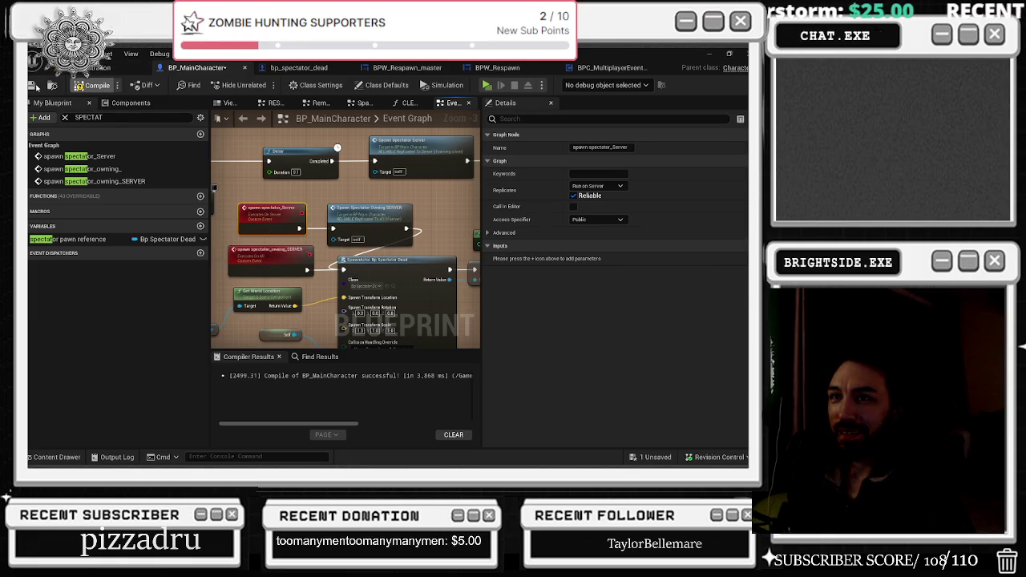
click(34, 86)
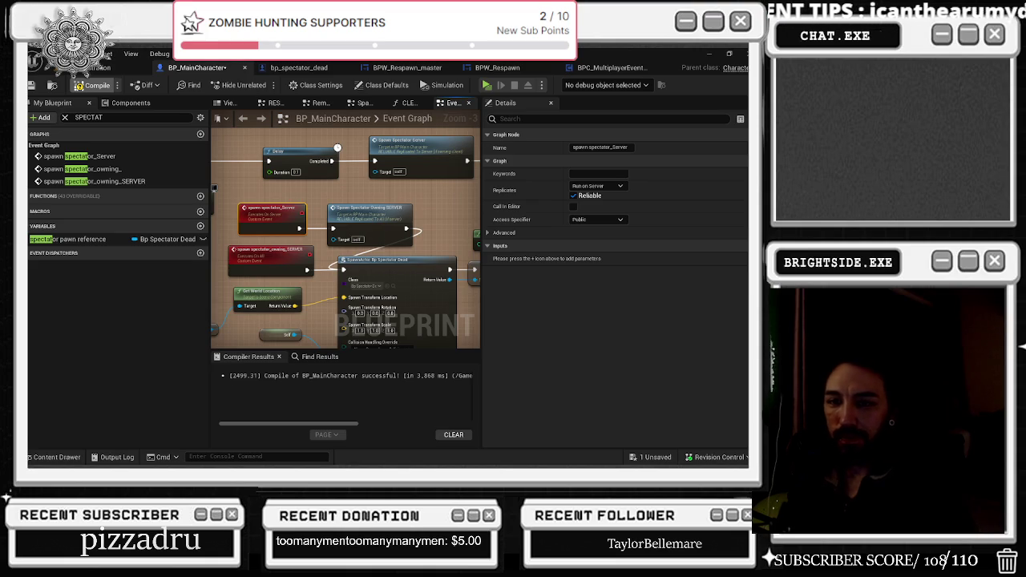
click(80, 239)
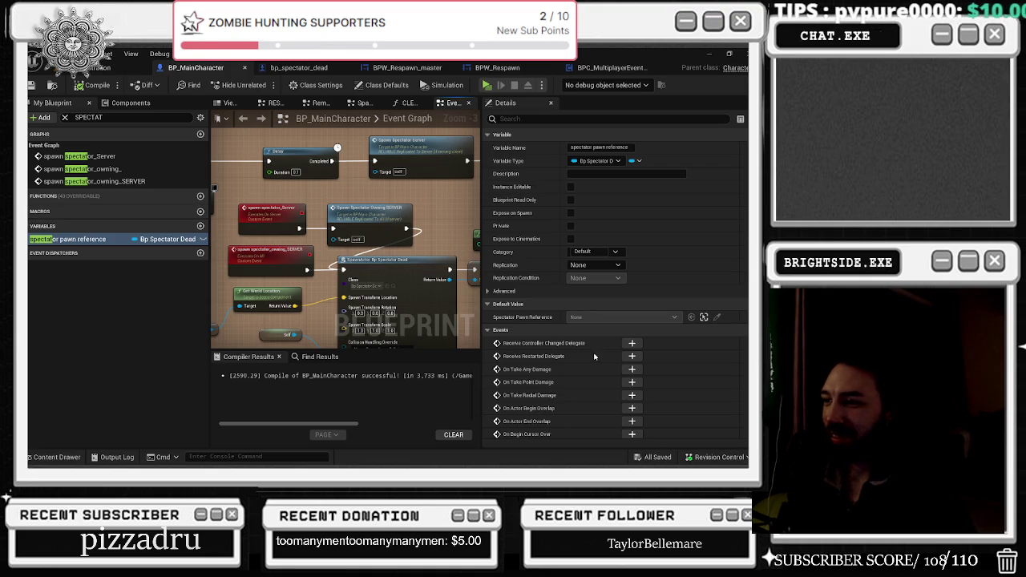
- Run another multiplayer PIE test across both game windows, then stop it and reopen BP_MainCharacter
click(35, 86)
click(257, 85)
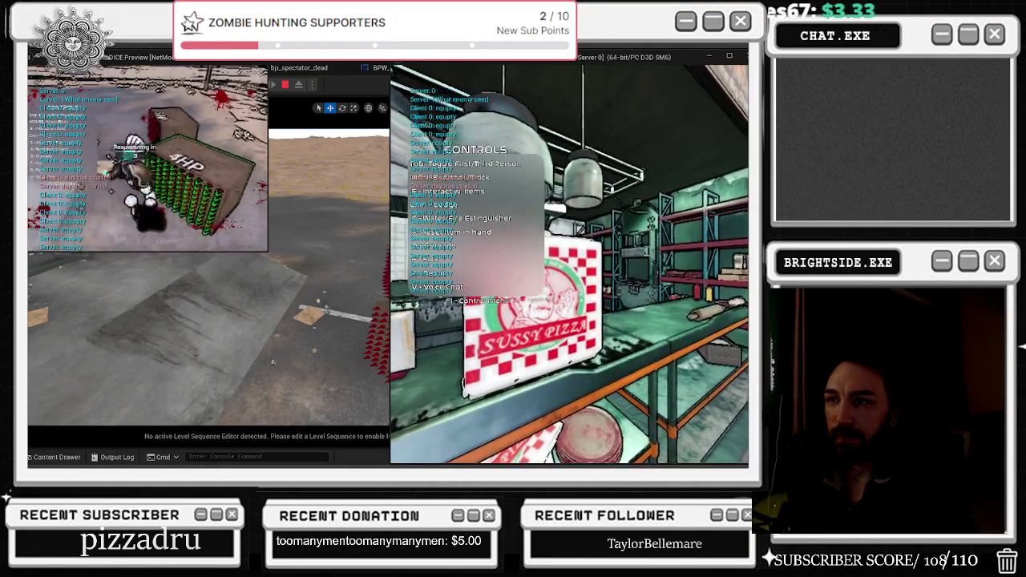
key(alt+Tab)
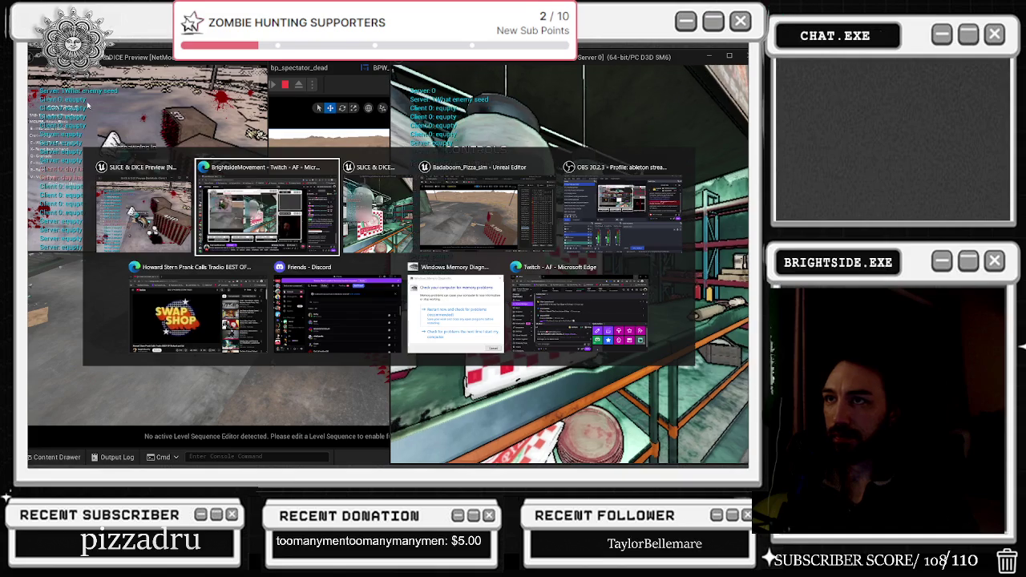
click(253, 206)
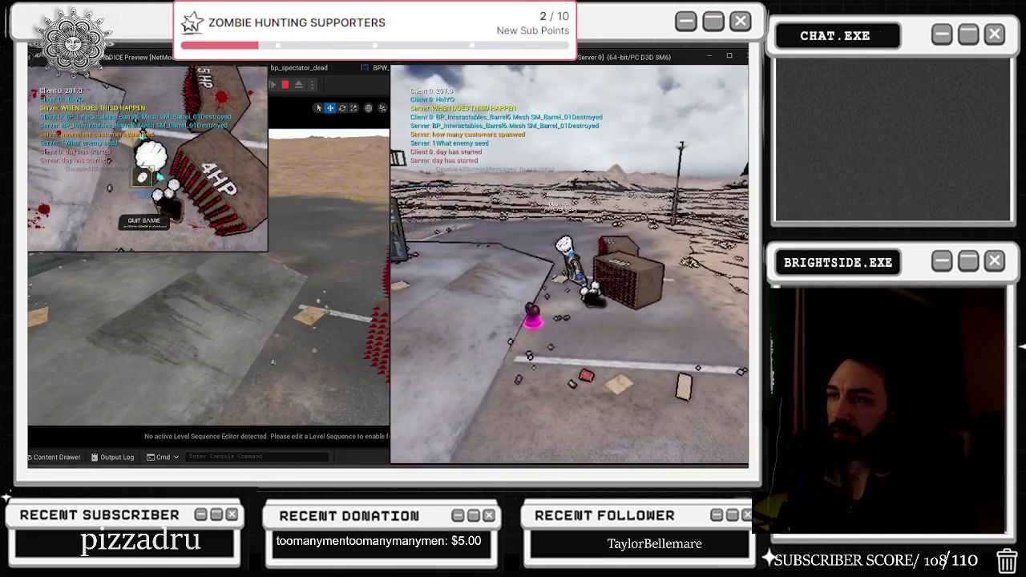
key(Escape)
click(228, 68)
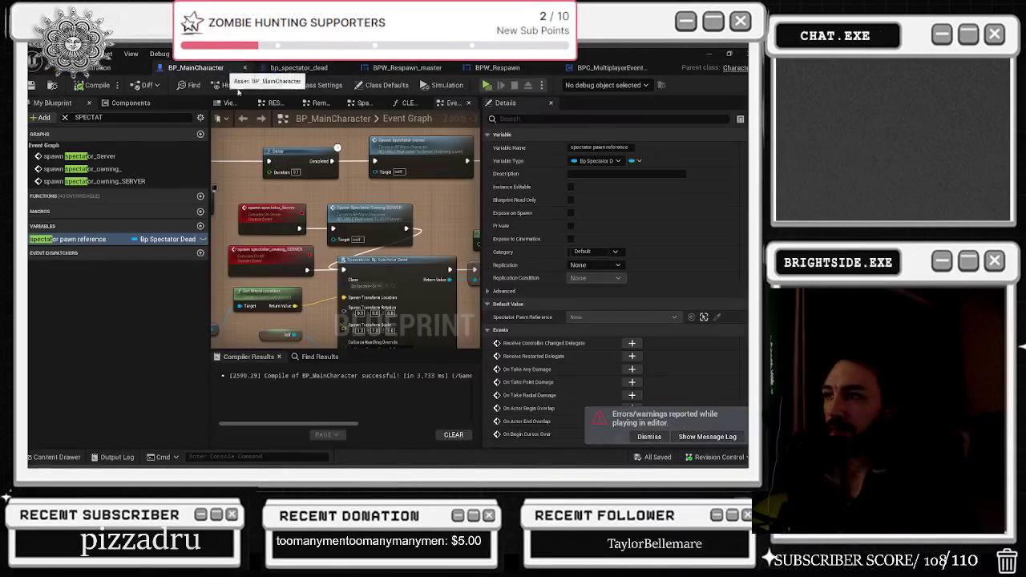
- Check the spawn spectator_owning_SERVER event's Replicates setting, leaving it on Multicast
click(260, 257)
click(285, 283)
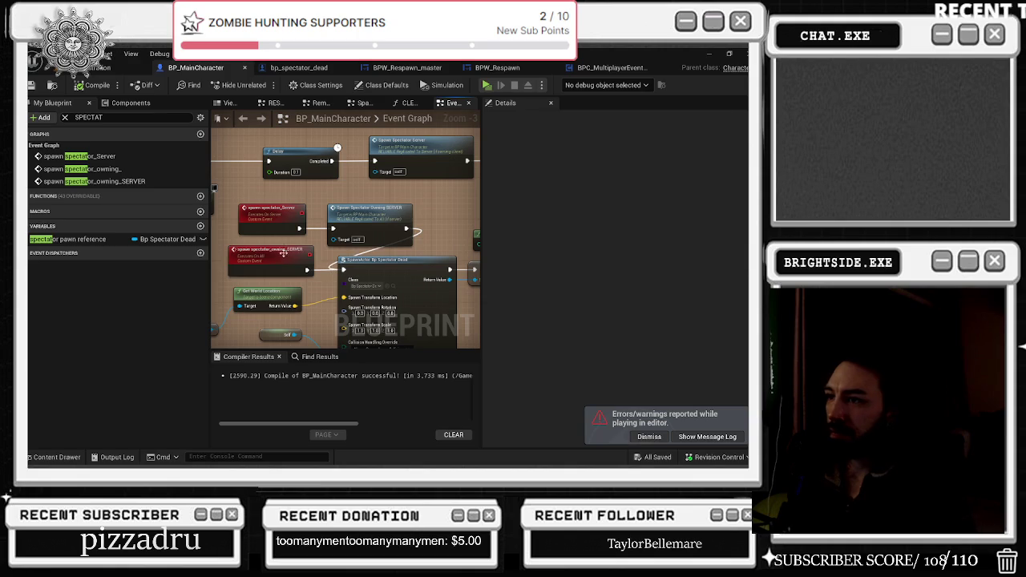
click(295, 256)
click(598, 185)
key(Escape)
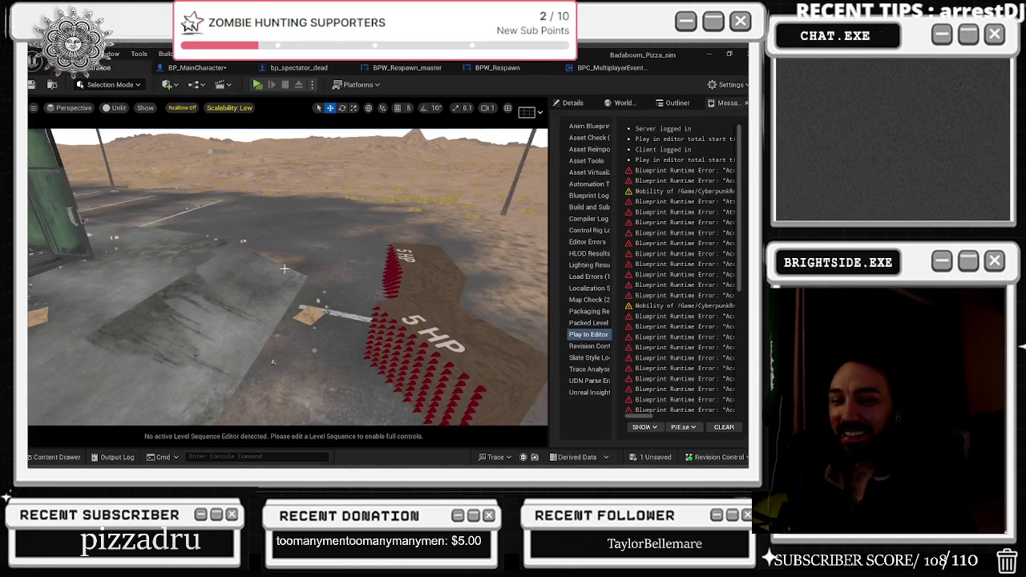
- Save all content, run another multiplayer PIE test, then stop it and reopen BP_MainCharacter
click(647, 459)
click(463, 370)
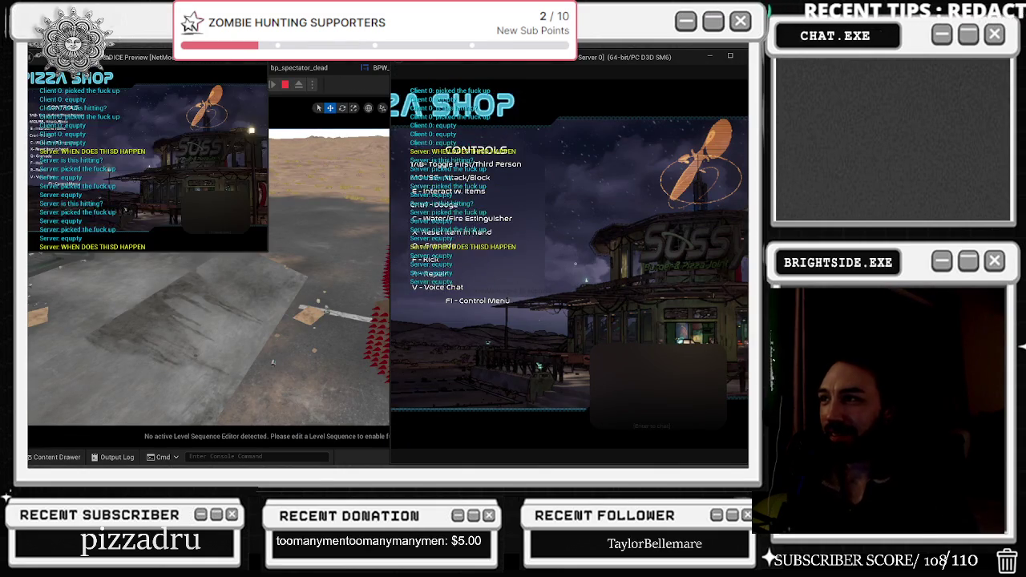
key(alt+Tab)
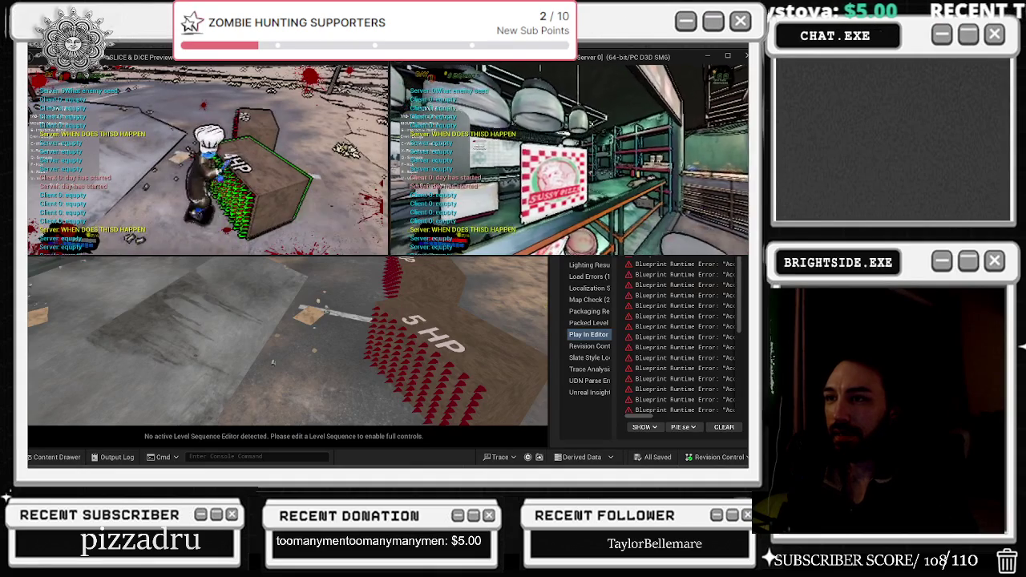
key(alt+Tab)
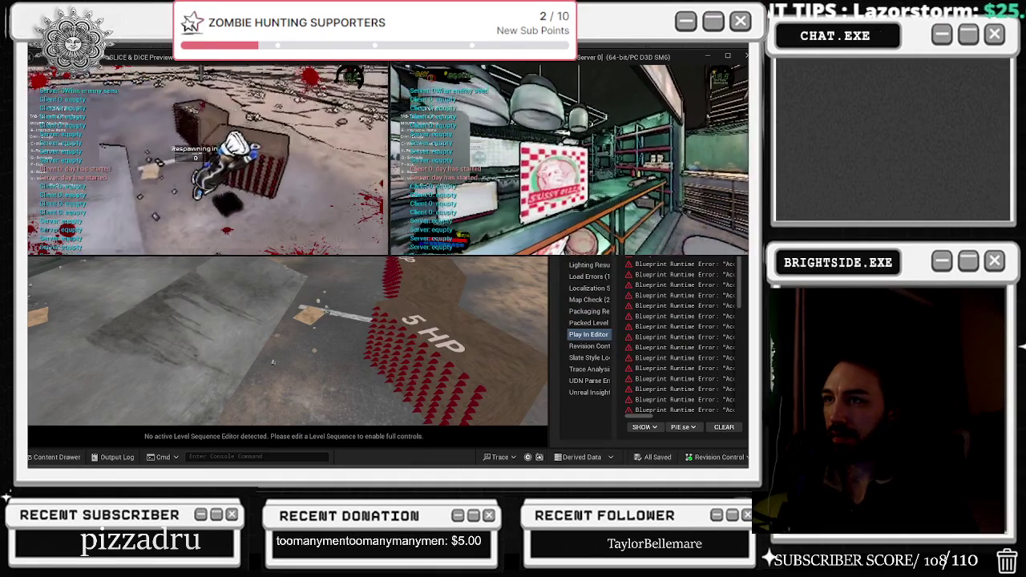
key(alt+Tab)
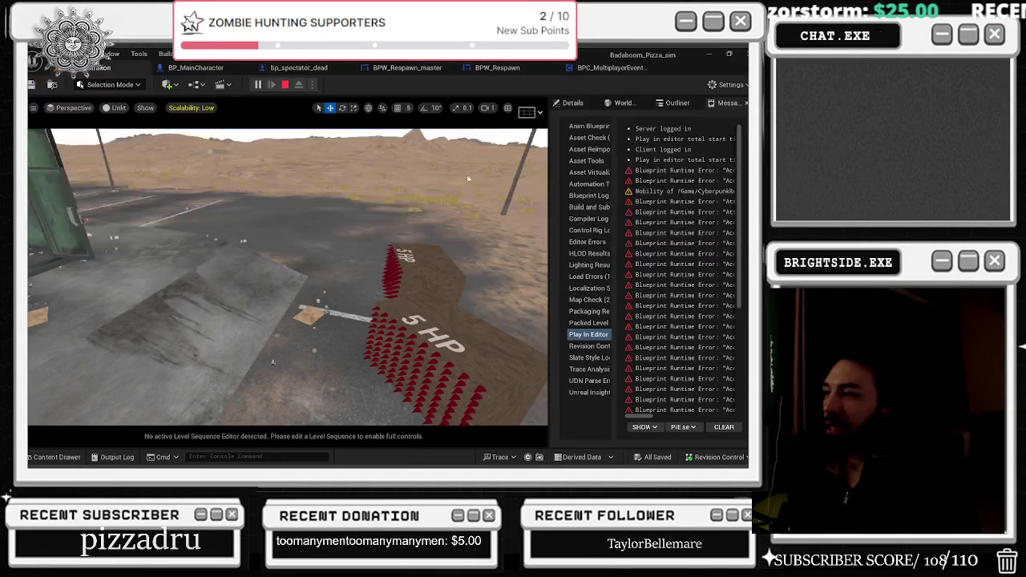
key(Escape)
click(195, 67)
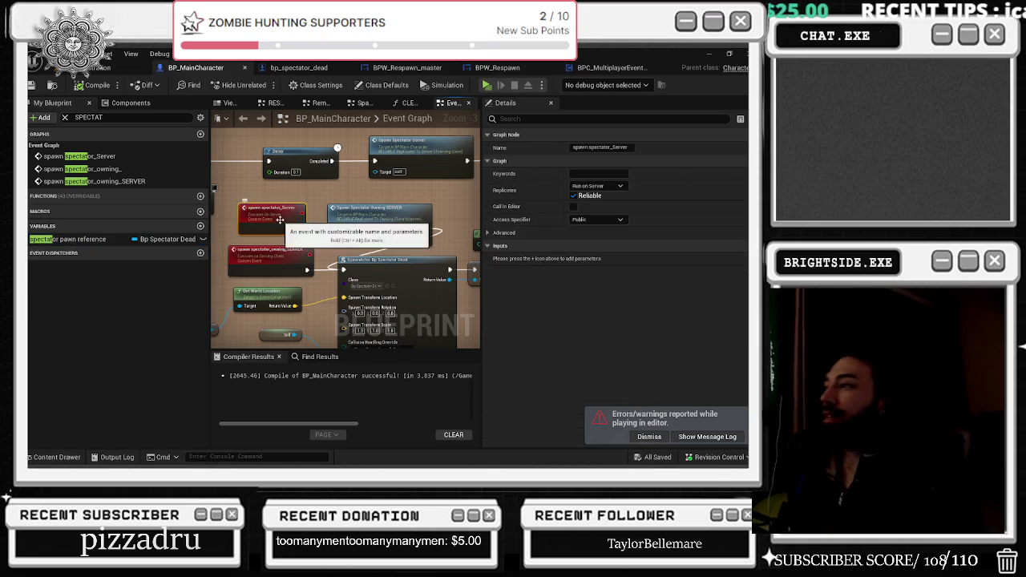
- Set one spawn event to Run on owning Client and return spawn spectator_owning_SERVER to Reliable Multicast
click(597, 185)
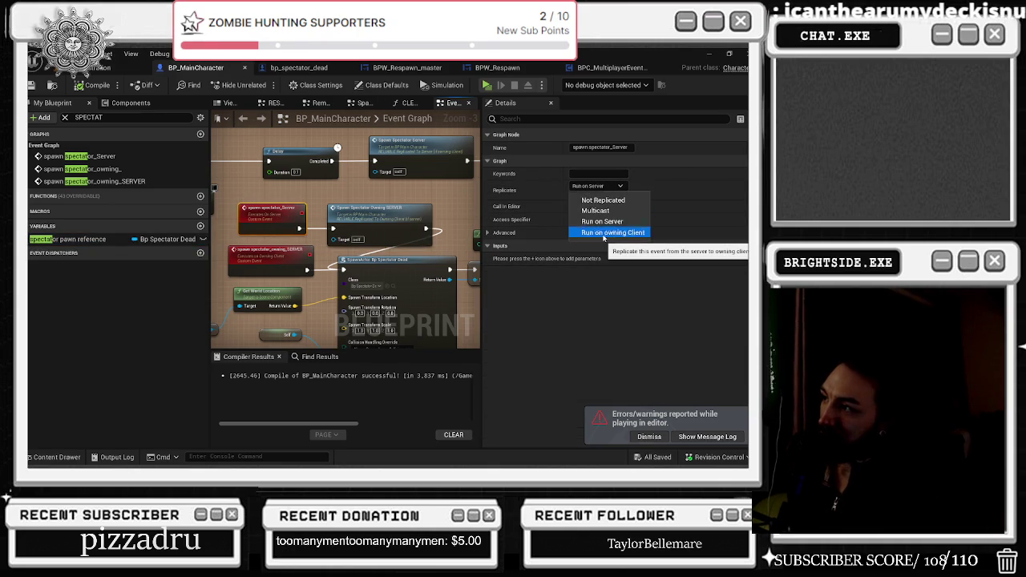
click(606, 231)
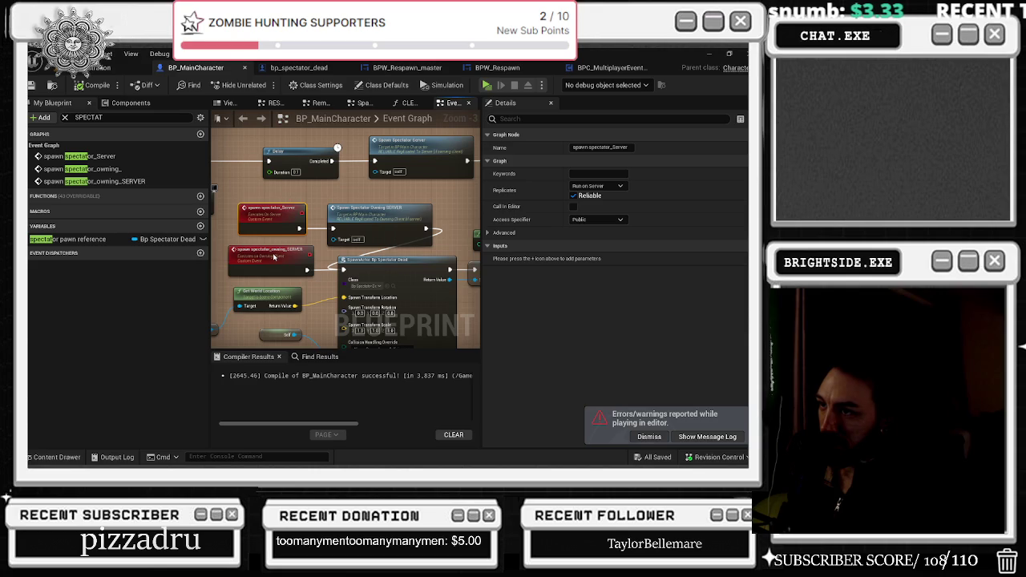
click(273, 257)
click(598, 185)
click(607, 232)
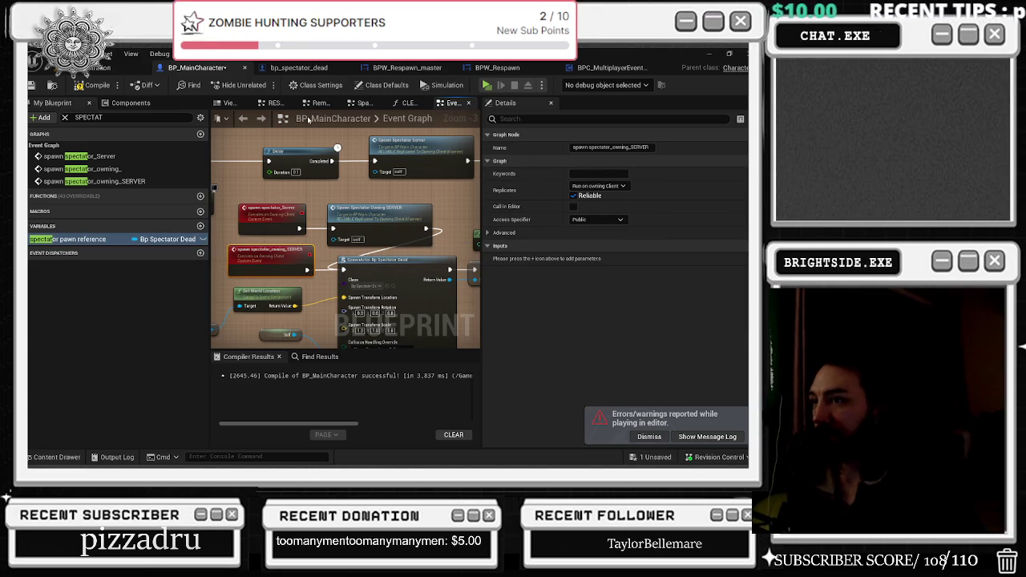
click(219, 269)
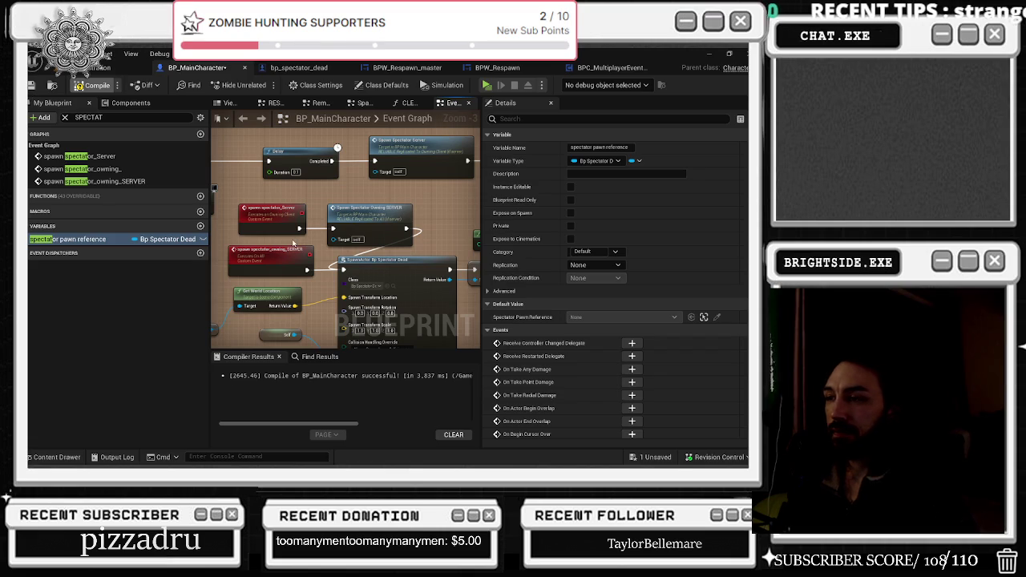
click(274, 264)
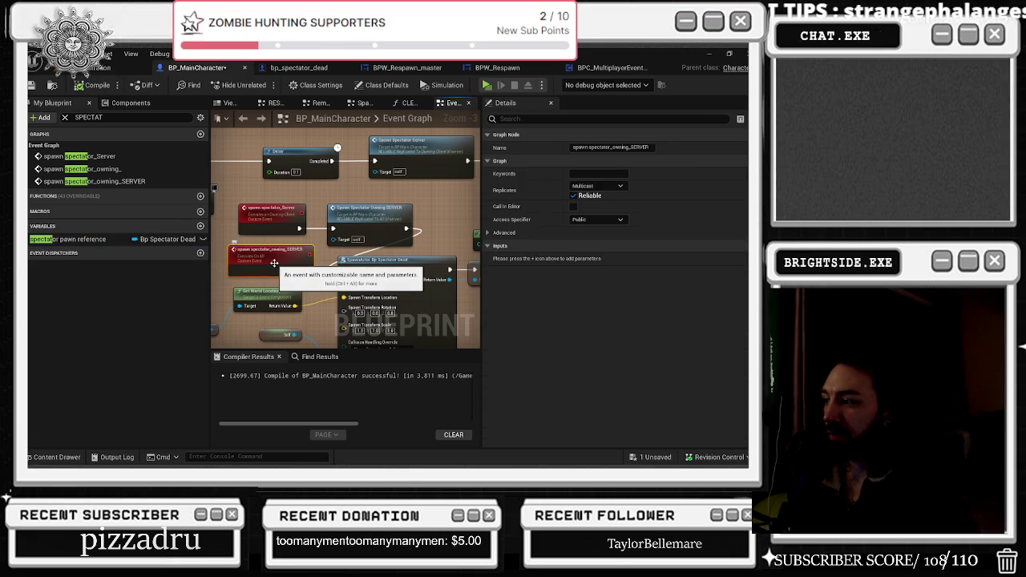
click(88, 69)
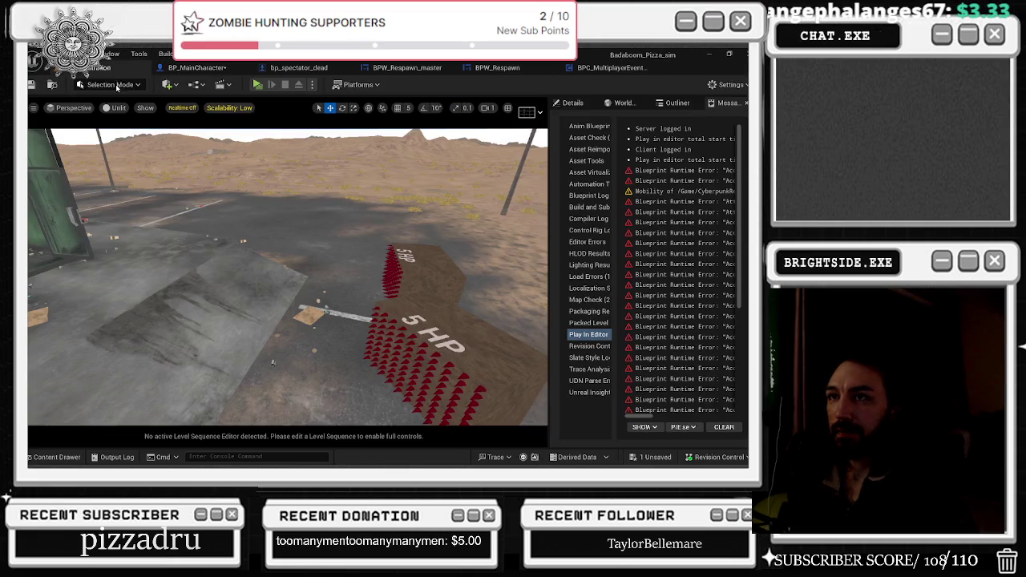
- Save BP_MainCharacter and launch a multiplayer PIE test with the client window in front
click(657, 458)
click(465, 373)
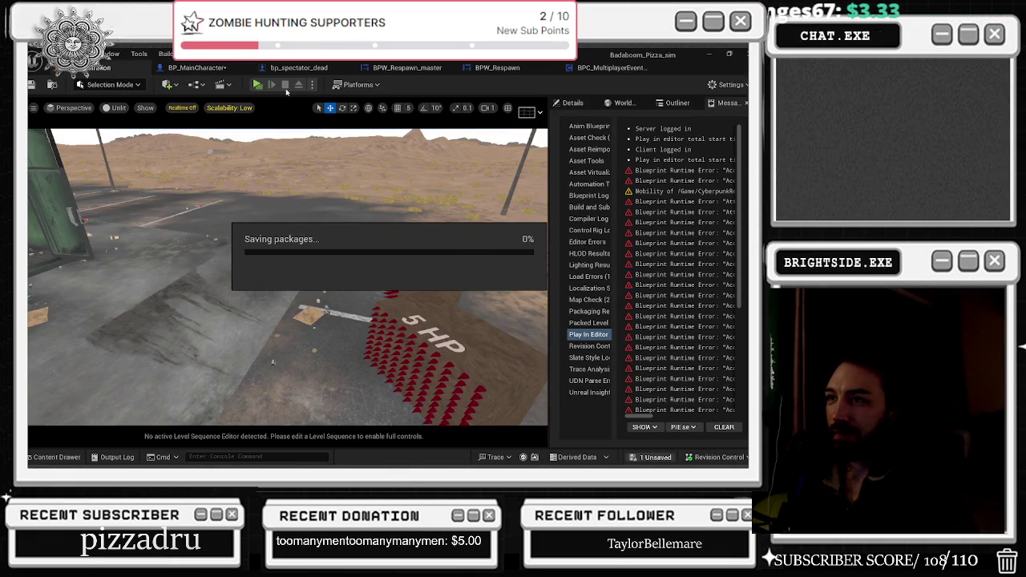
click(259, 85)
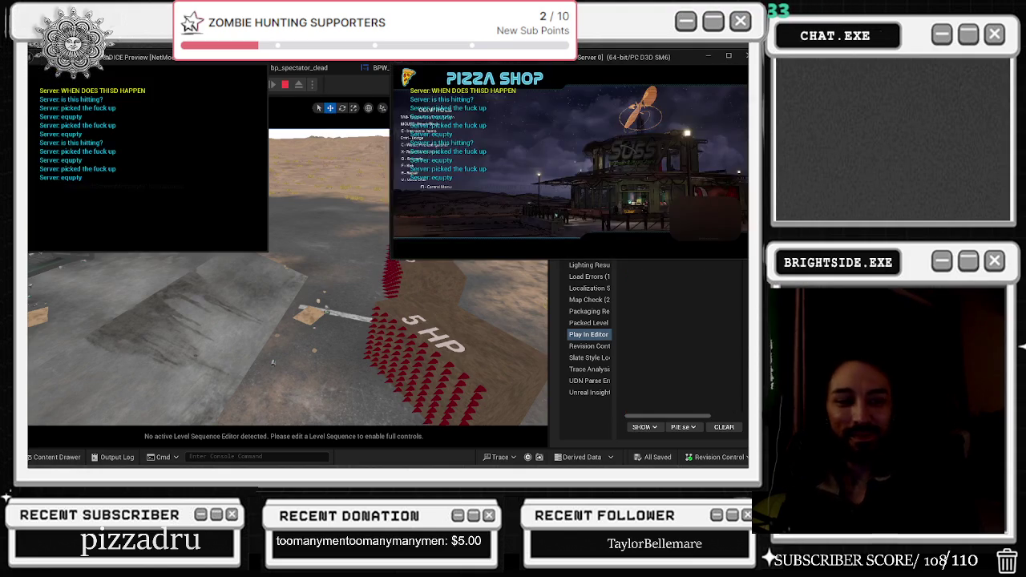
key(alt+Tab)
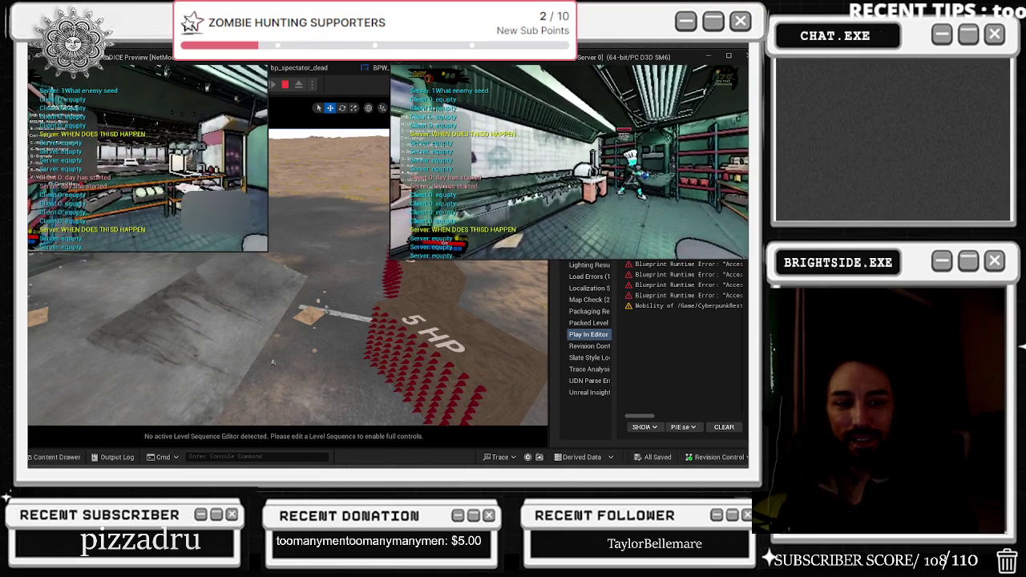
key(alt+Tab)
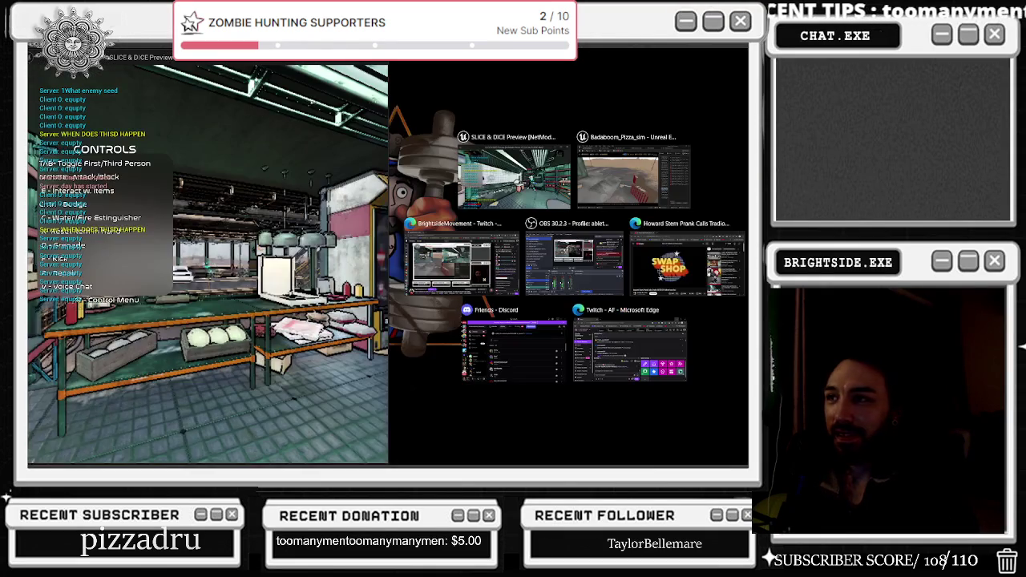
- Walk the client character toward the barricade to die and respawn, then stop the session
key(w)
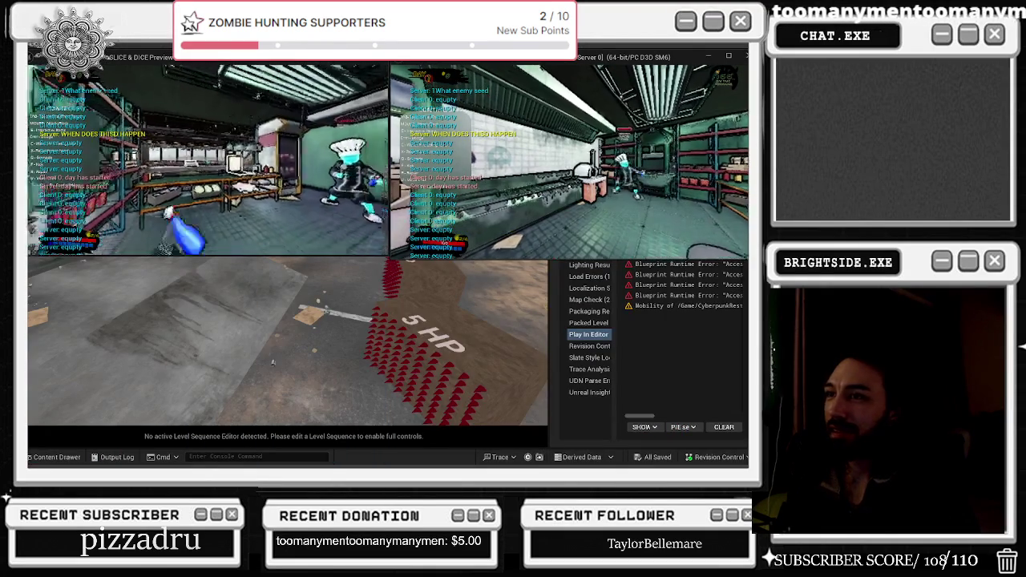
key(w)
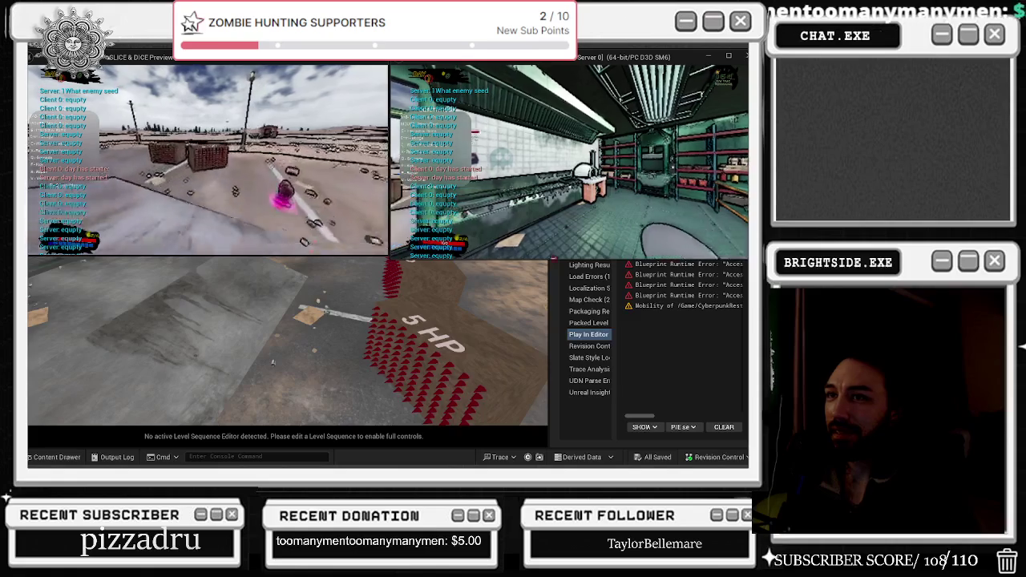
key(w)
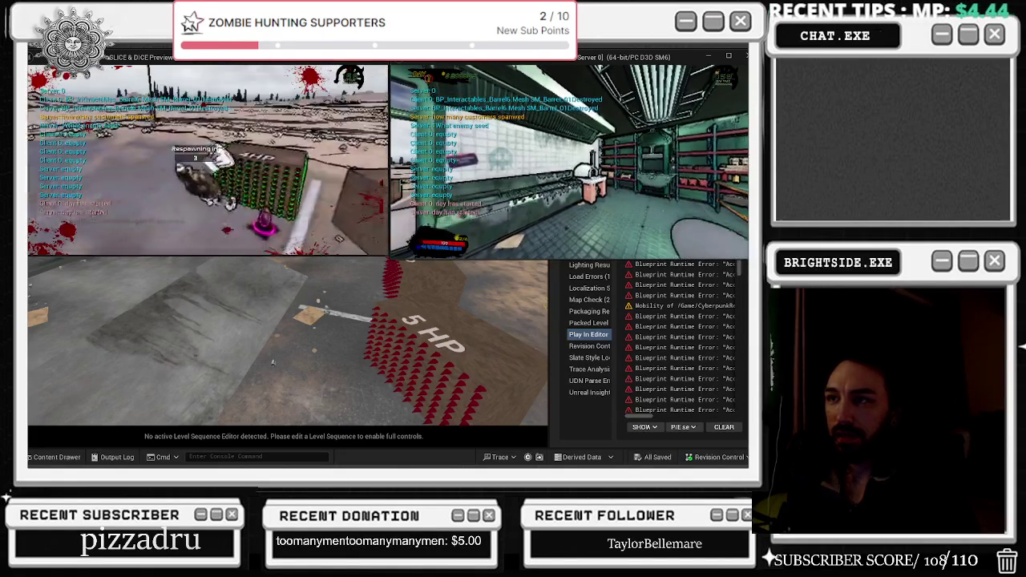
key(w)
key(w)
key(w)
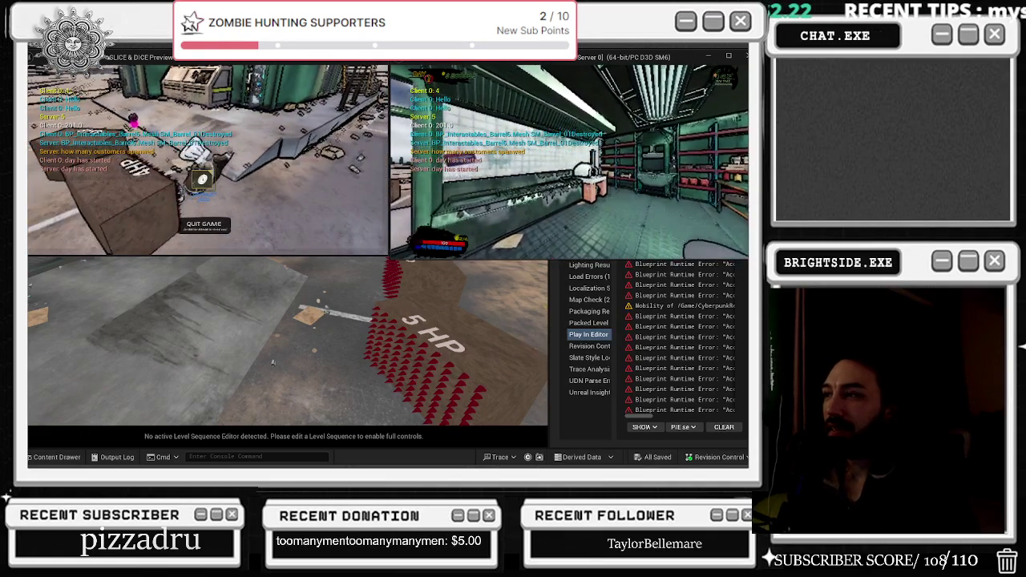
key(Escape)
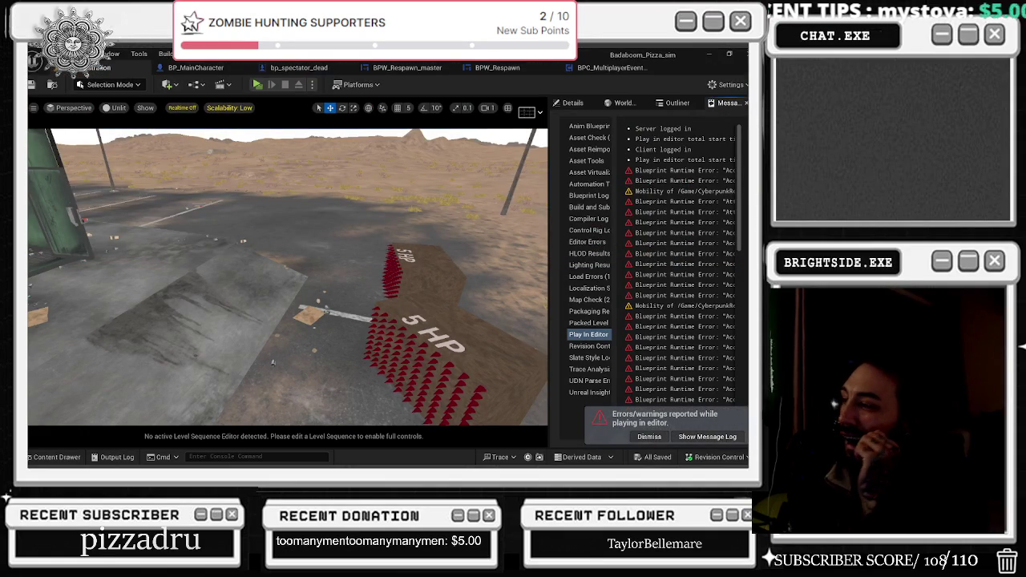
- Dismiss the errors notice and inspect BP_MainCharacter's spectator pawn reference variable
click(652, 437)
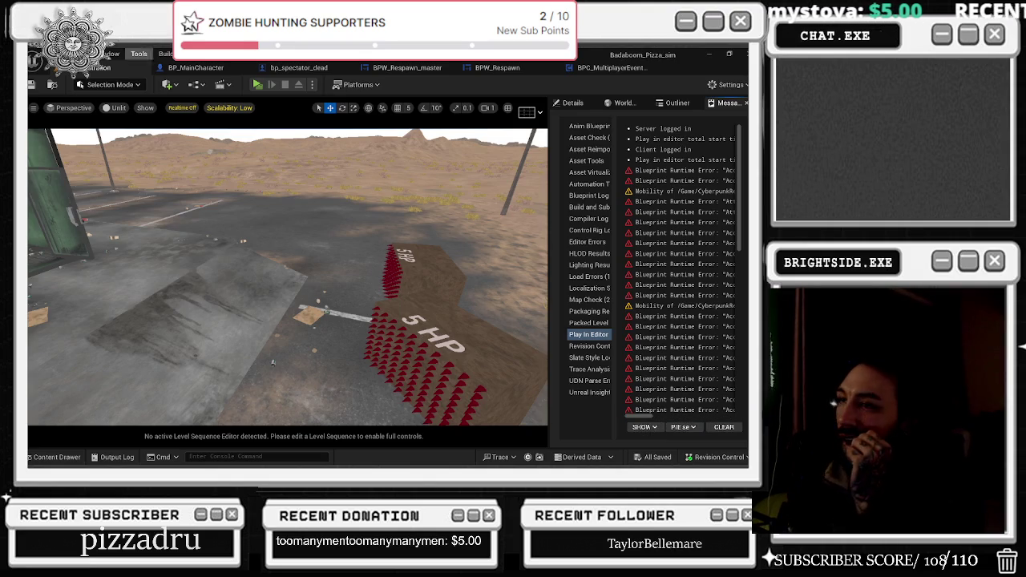
click(192, 67)
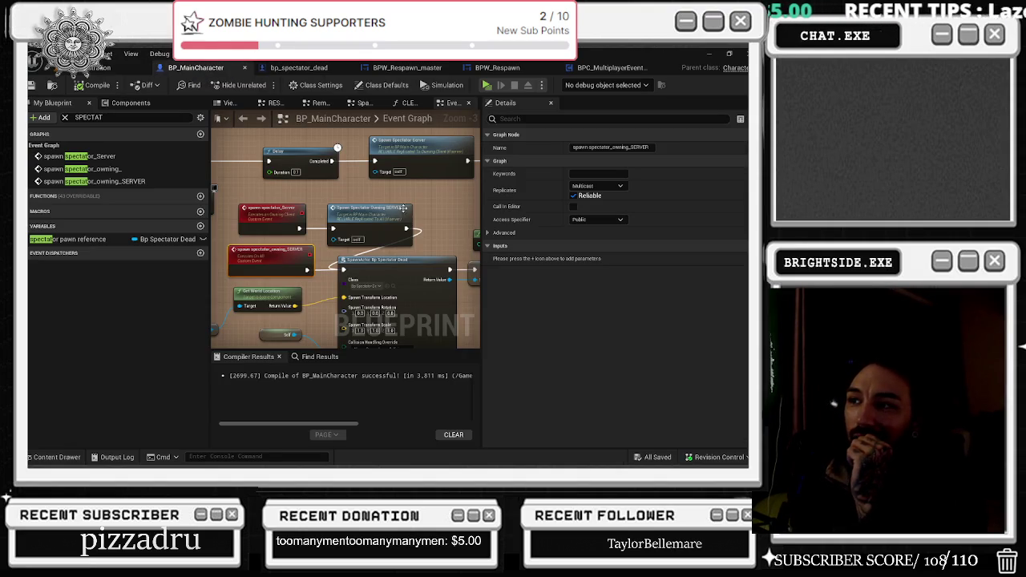
scroll(332, 193, down, 1)
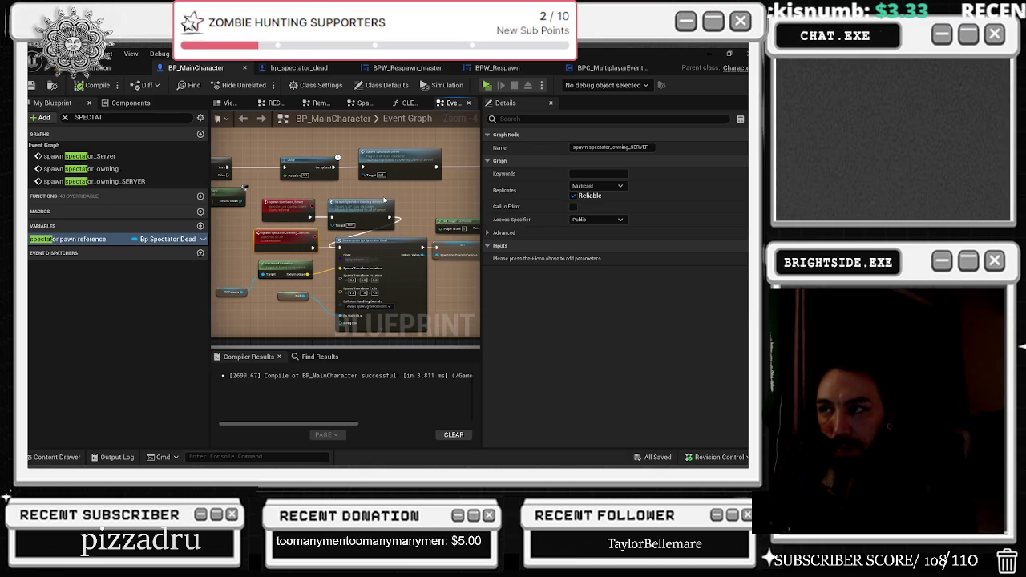
scroll(384, 195, up, 2)
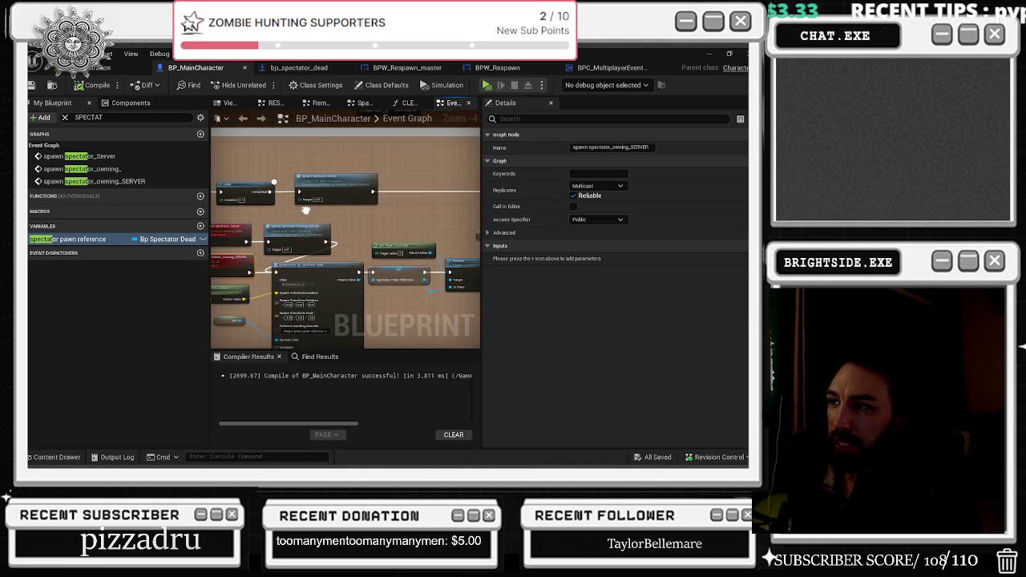
click(272, 257)
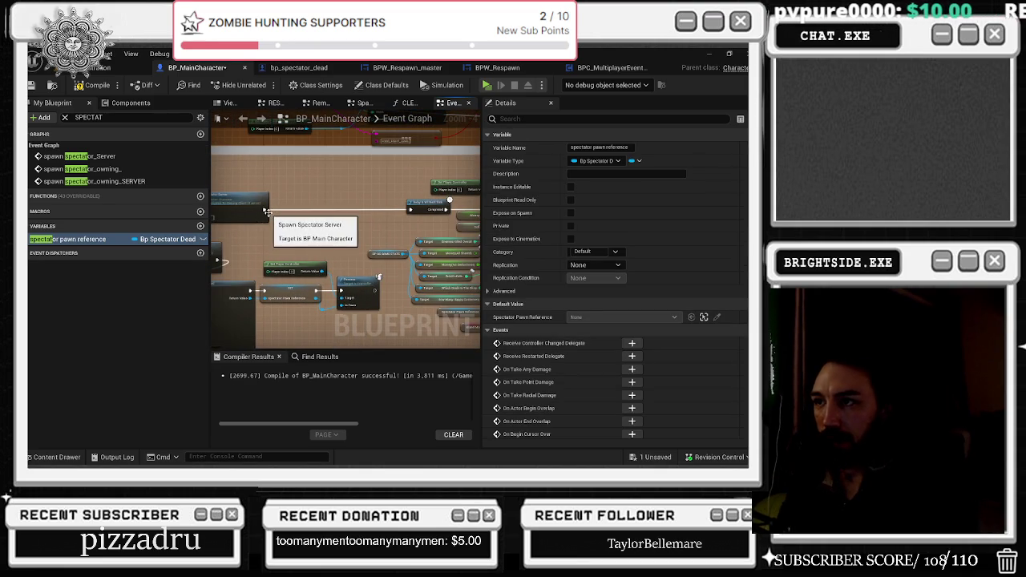
- Rearrange the spectator nodes, moving Spawn Actor Bp Spectator Dead up-right and shifting neighbouring nodes
mouse_move(409, 209)
mouse_down()
mouse_move(363, 277)
mouse_move(376, 293)
mouse_up()
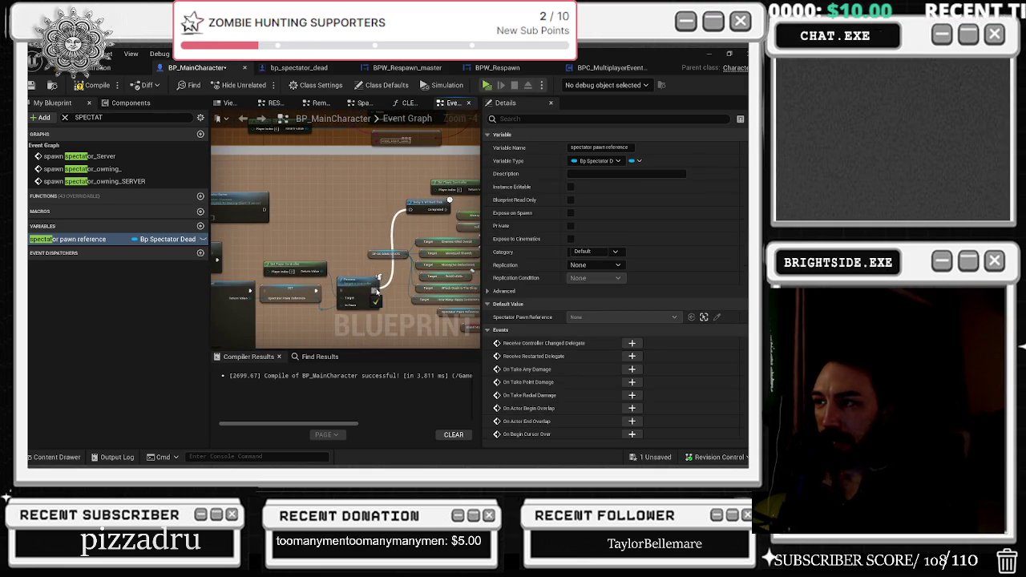
click(329, 253)
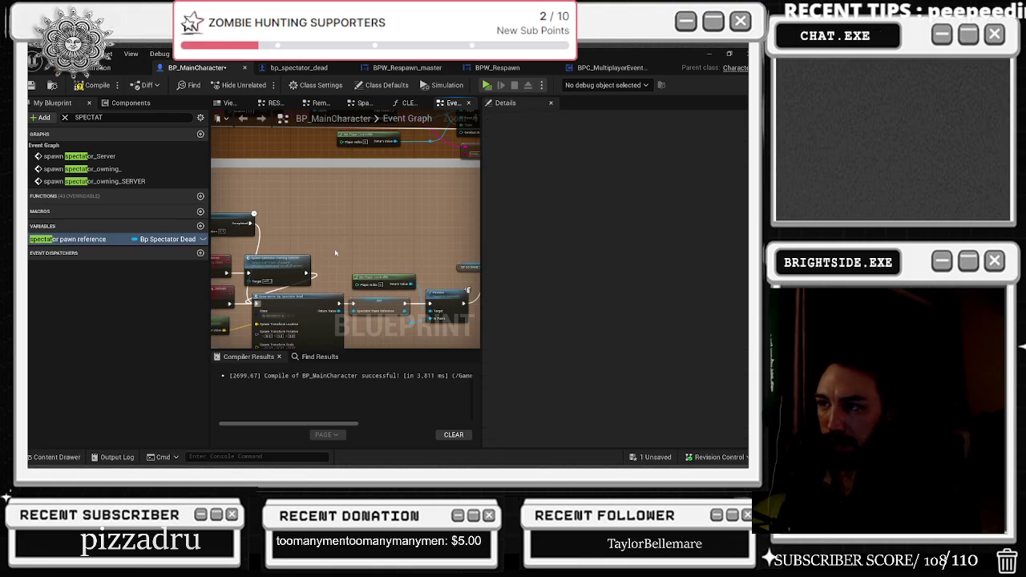
mouse_move(340, 299)
mouse_down()
mouse_move(386, 205)
mouse_move(386, 216)
mouse_up()
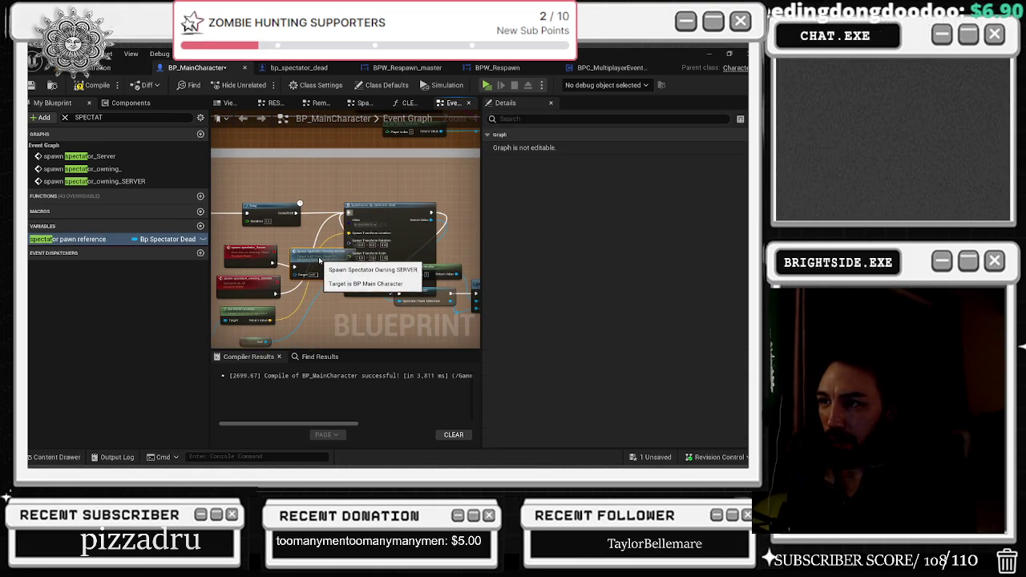
scroll(319, 255, down, 3)
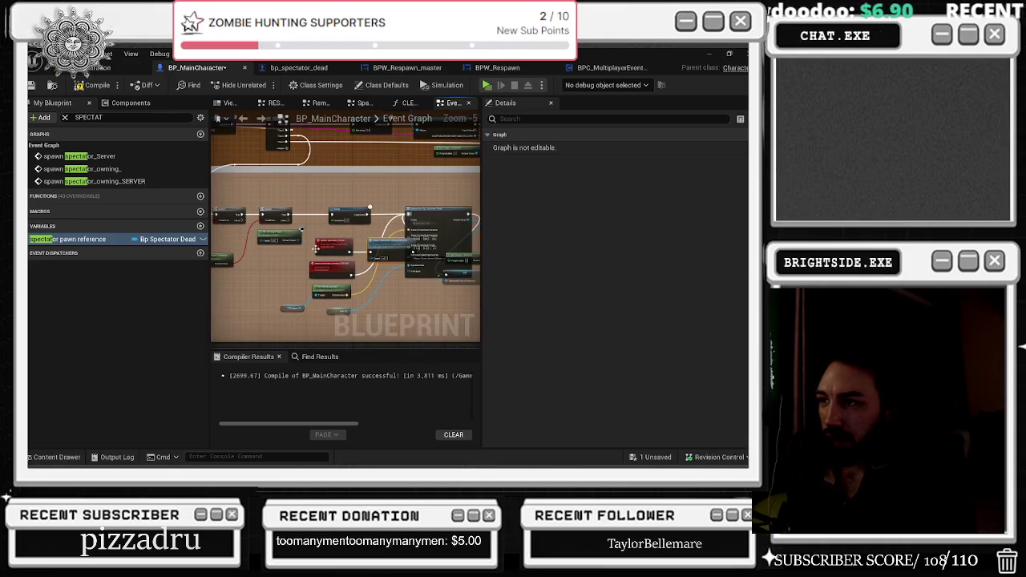
mouse_move(274, 293)
mouse_down()
mouse_move(345, 317)
mouse_move(335, 308)
mouse_move(372, 308)
mouse_up()
click(371, 309)
scroll(371, 255, up, 2)
scroll(371, 255, up, 2)
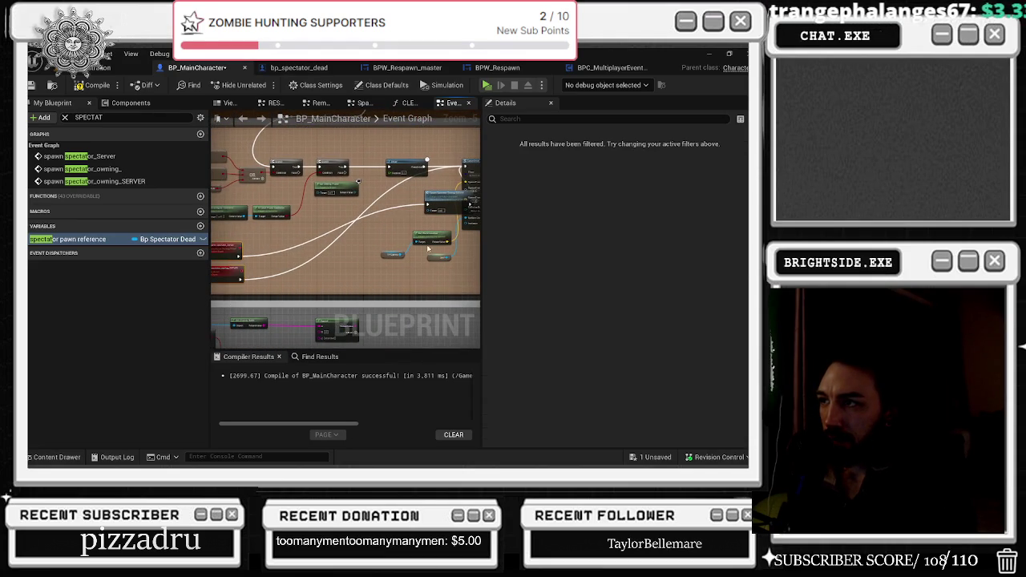
drag(450, 198, 299, 252)
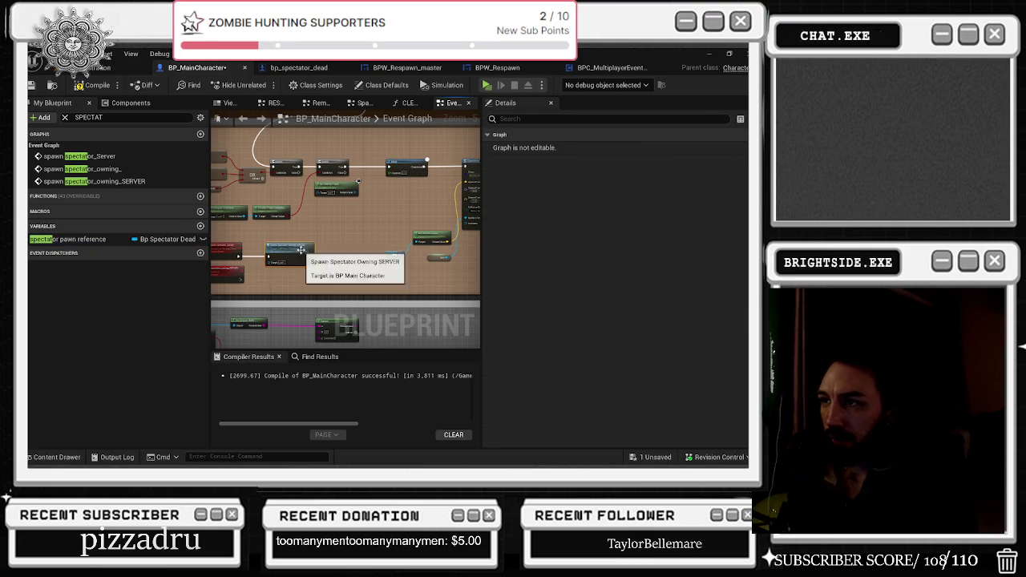
- Arrange Get World Location, TPCamera, Self, Get Player Controller, SET and Possess around SpawnActor
drag(232, 272, 231, 117)
scroll(335, 250, up, 2)
click(334, 250)
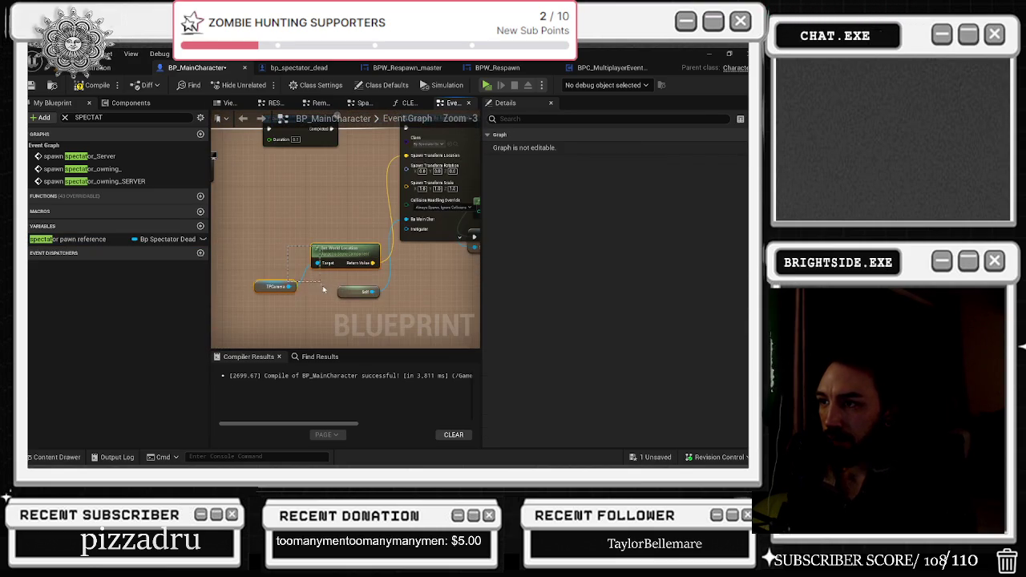
drag(334, 250, 290, 193)
mouse_move(343, 296)
mouse_down()
mouse_move(283, 230)
mouse_move(234, 269)
mouse_up()
drag(411, 234, 407, 317)
drag(385, 238, 279, 302)
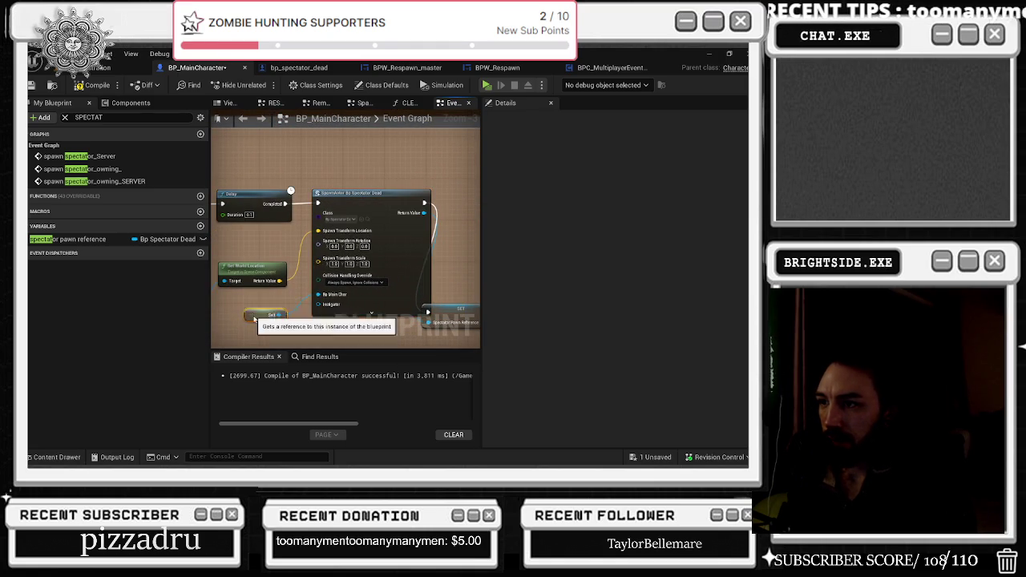
click(324, 240)
drag(323, 239, 312, 203)
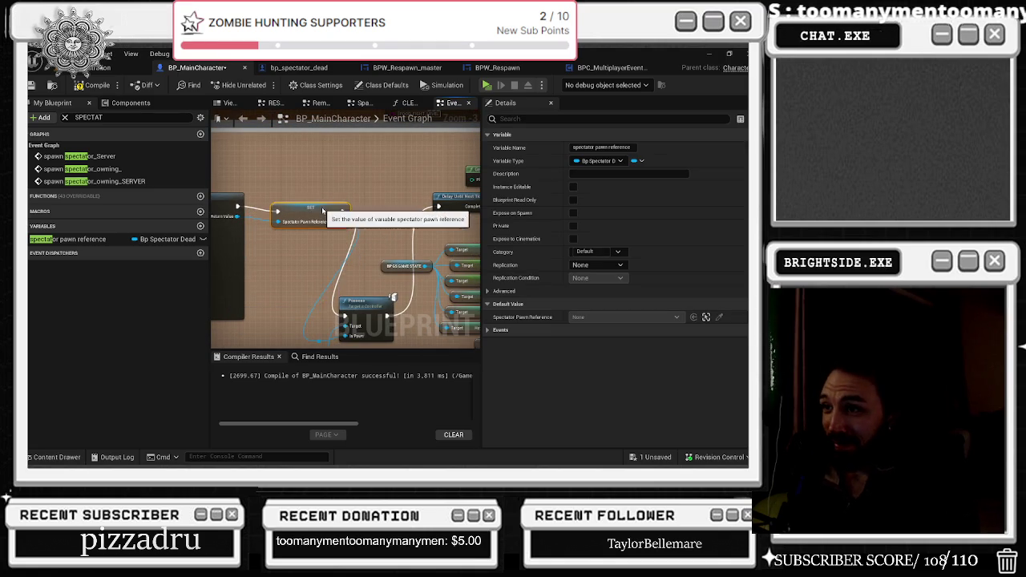
drag(367, 296, 394, 193)
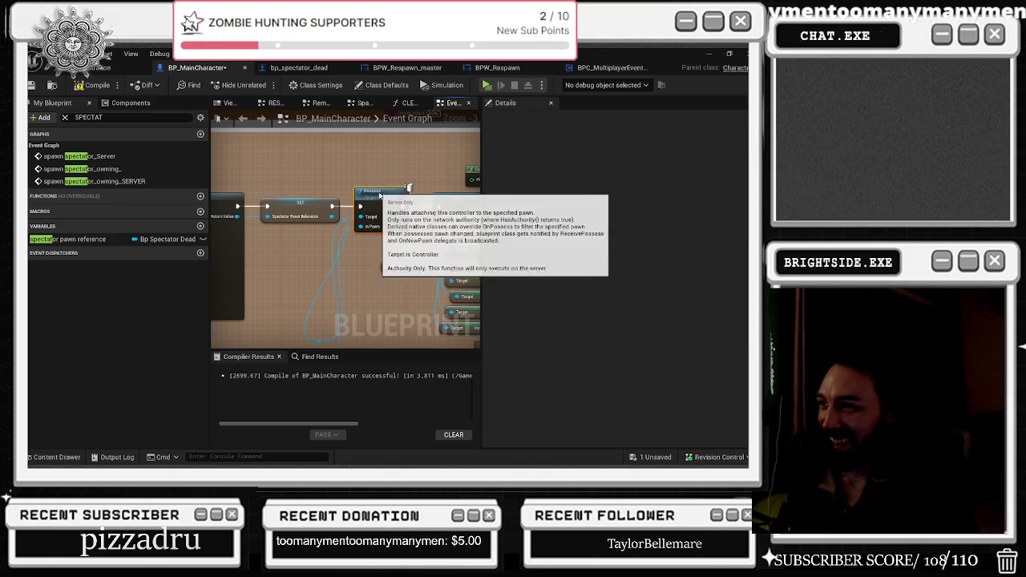
drag(325, 355, 315, 315)
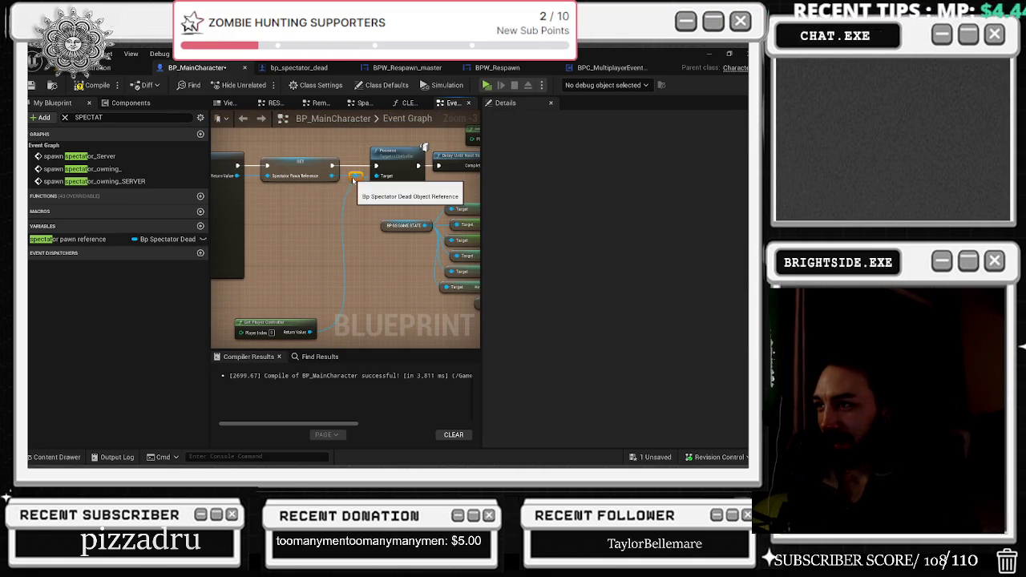
- Review the Create Widget and Delay area and nudge the SpawnActor node up-right
scroll(279, 211, down, 1)
drag(279, 210, 128, 193)
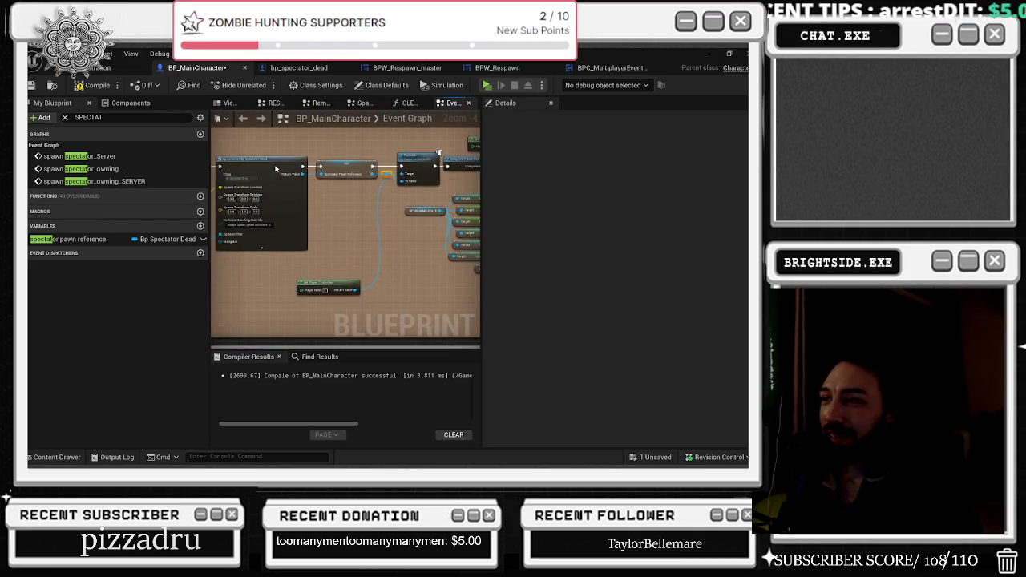
drag(427, 215, 356, 206)
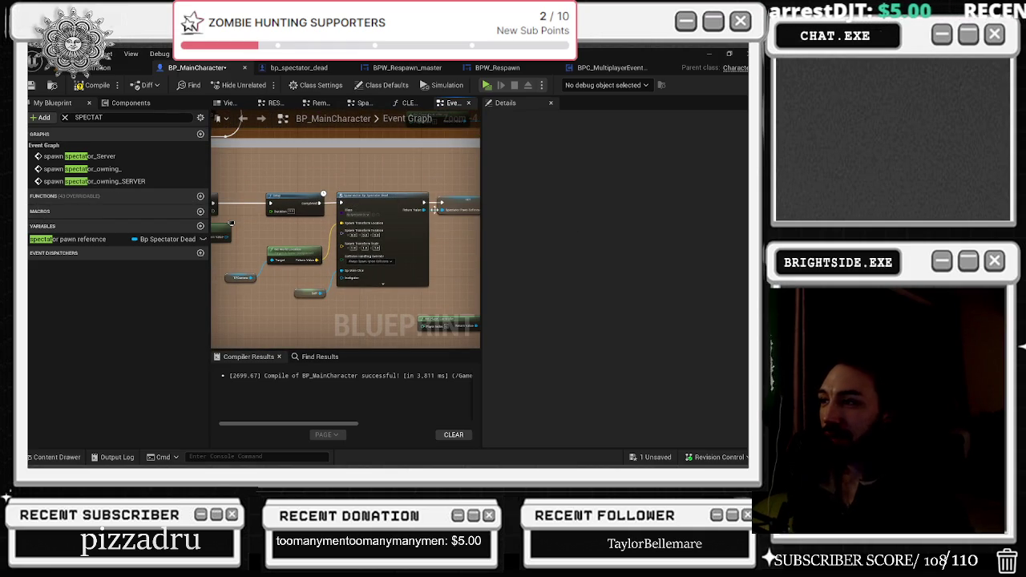
scroll(384, 215, up, 2)
drag(297, 230, 339, 233)
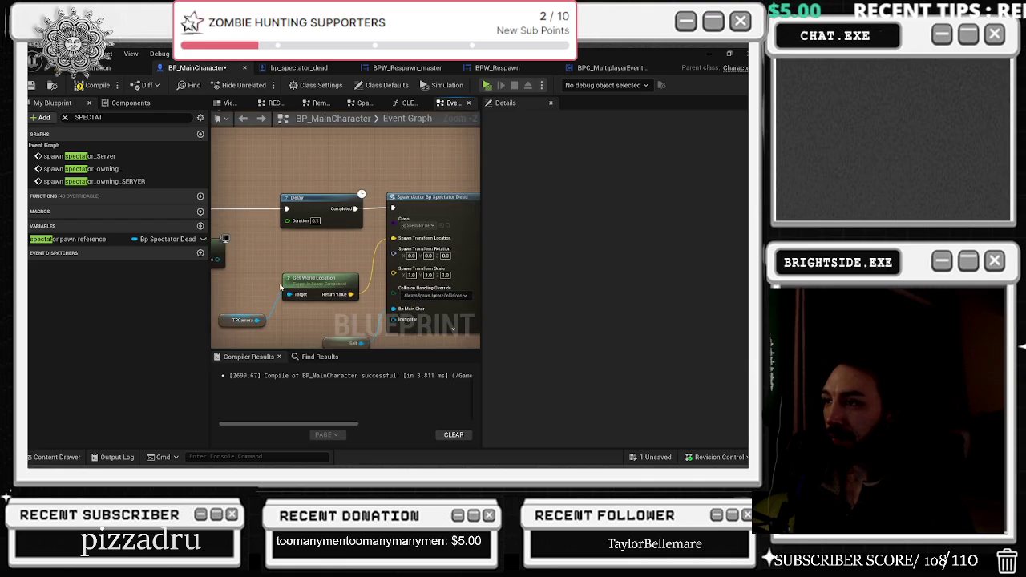
click(422, 205)
drag(423, 205, 428, 199)
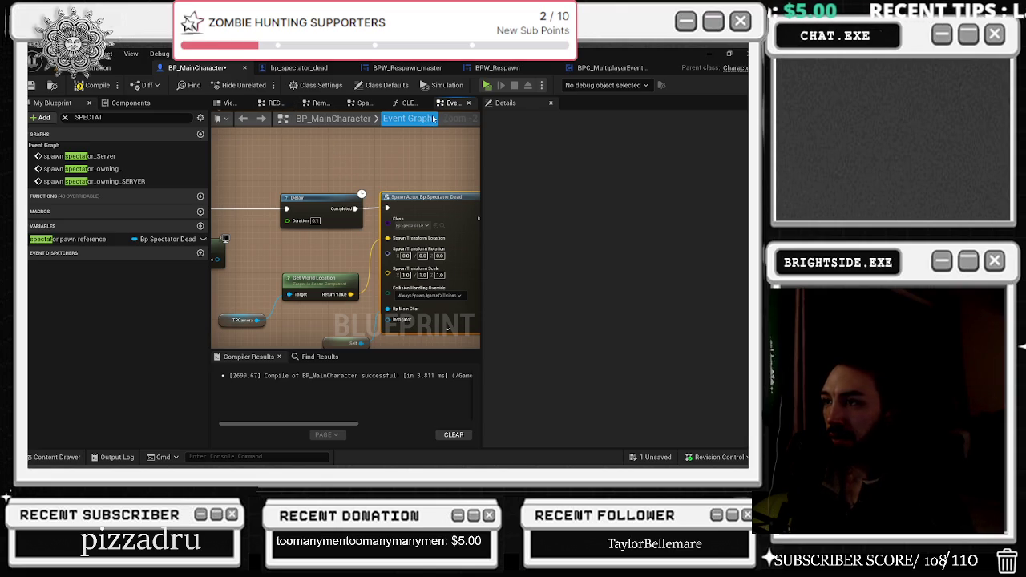
- Move the Self, Get World Location and TPCamera nodes up into tidier positions
scroll(389, 270, down, 2)
mouse_move(442, 302)
mouse_down()
mouse_move(471, 316)
mouse_move(335, 264)
mouse_move(277, 222)
mouse_move(478, 227)
mouse_up()
scroll(478, 228, up, 2)
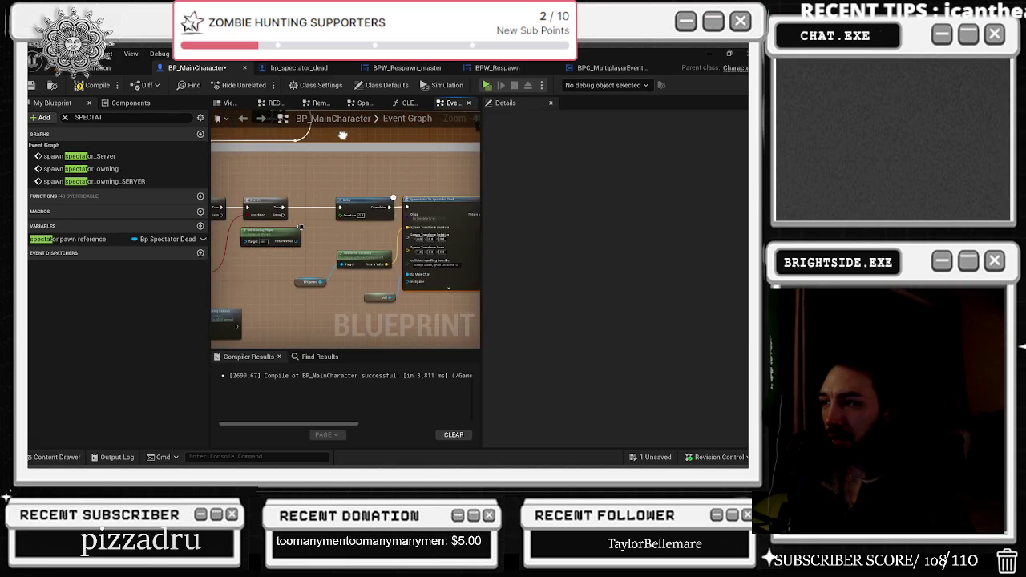
drag(375, 323, 363, 312)
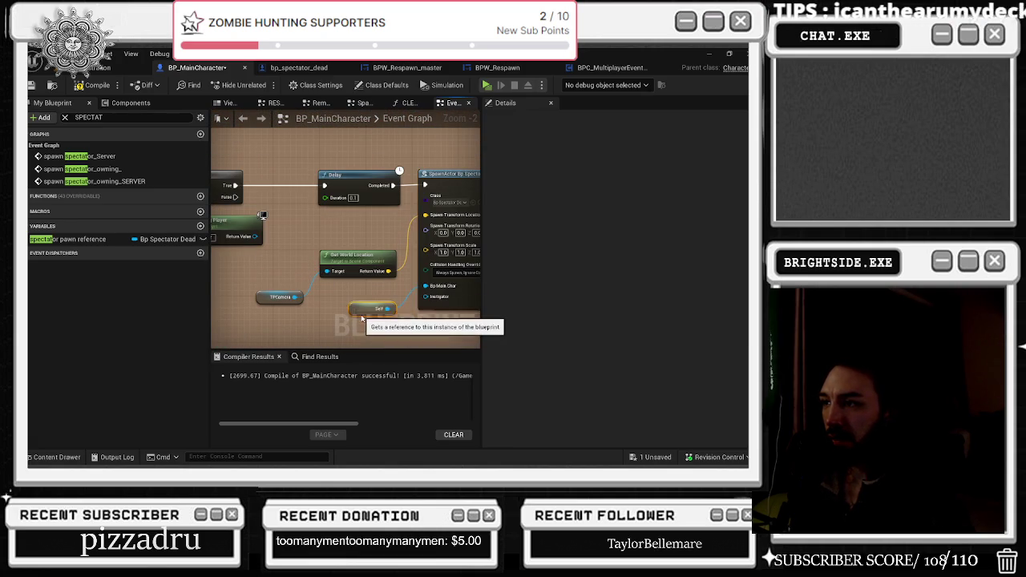
drag(371, 256, 371, 238)
drag(264, 210, 369, 200)
drag(360, 290, 337, 255)
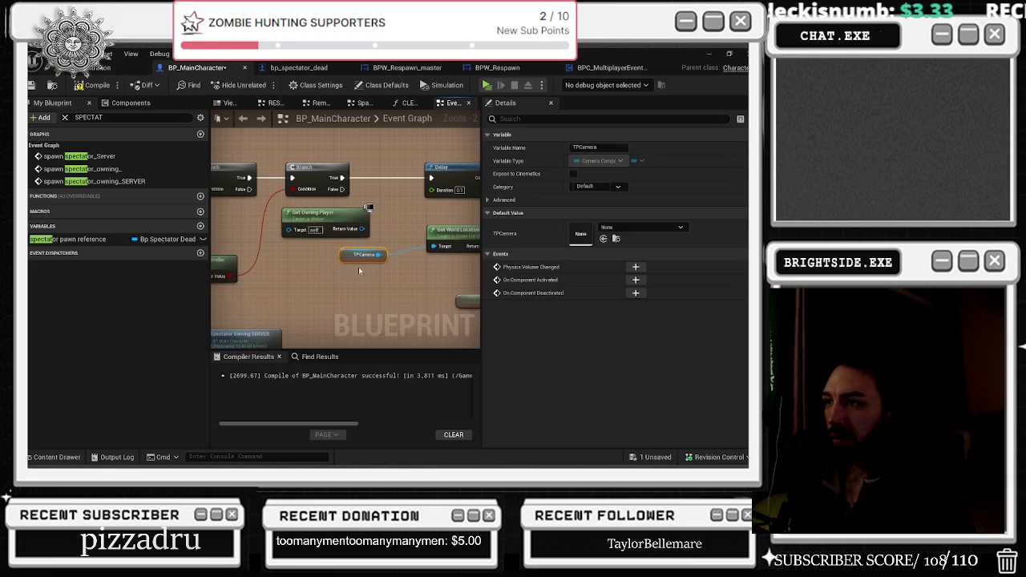
drag(497, 216, 416, 224)
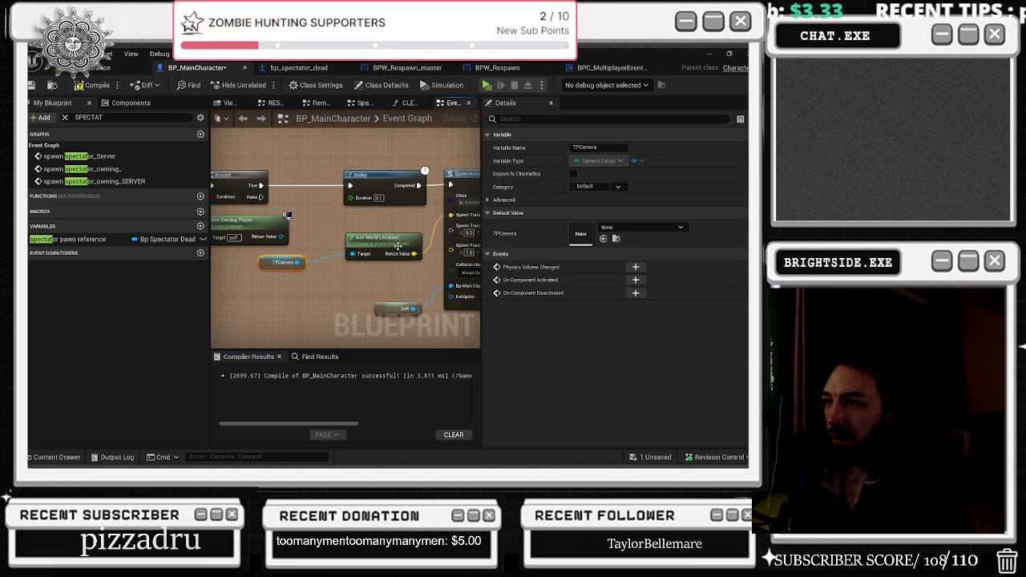
- Locate the Spawn Actor's bp_spectator_dead class asset and open that blueprint
scroll(347, 215, down, 3)
mouse_move(305, 256)
mouse_down()
mouse_move(431, 254)
mouse_move(391, 257)
mouse_up()
scroll(355, 203, up, 2)
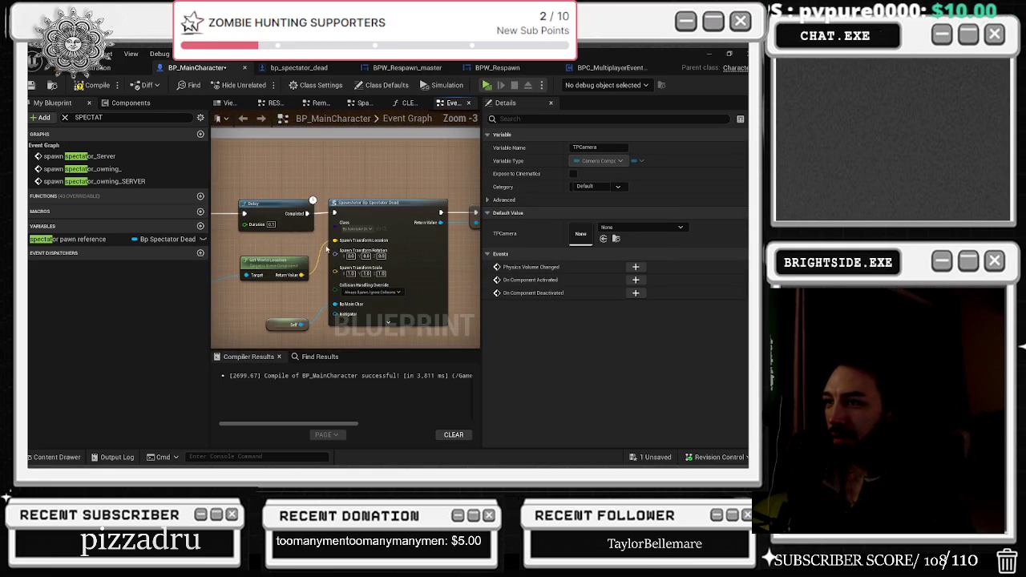
drag(355, 203, 290, 184)
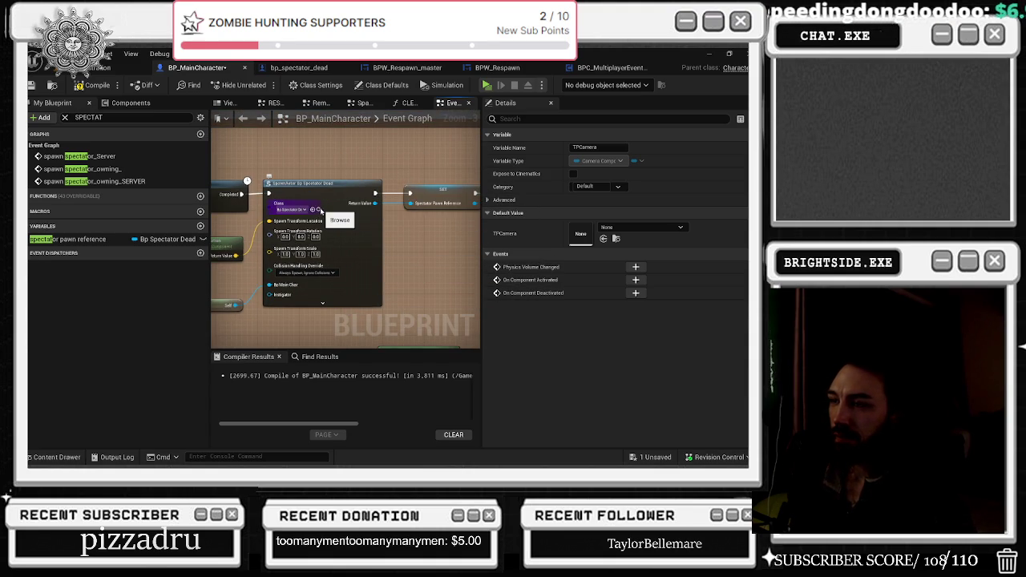
click(318, 210)
double_click(369, 272)
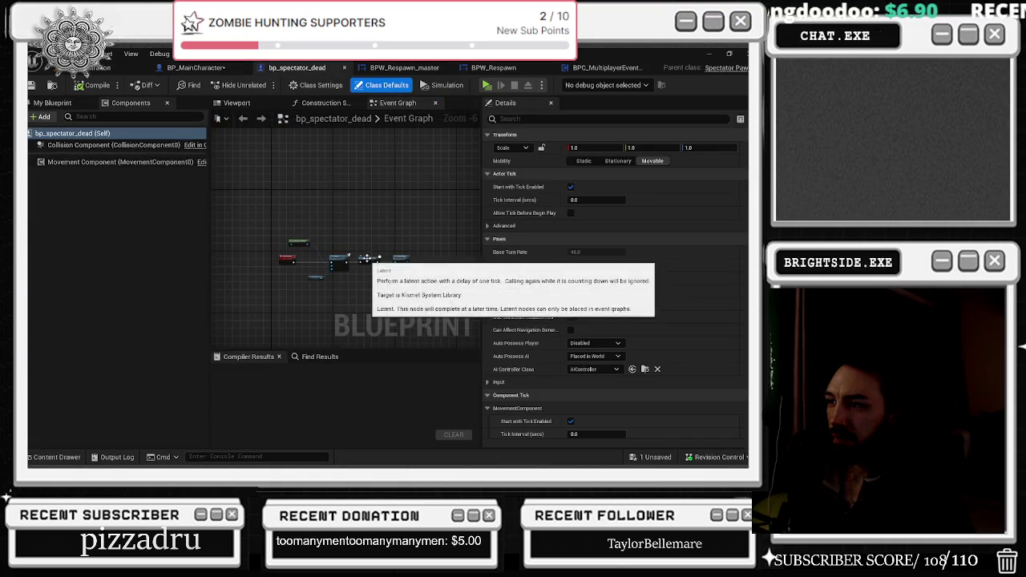
scroll(327, 244, up, 3)
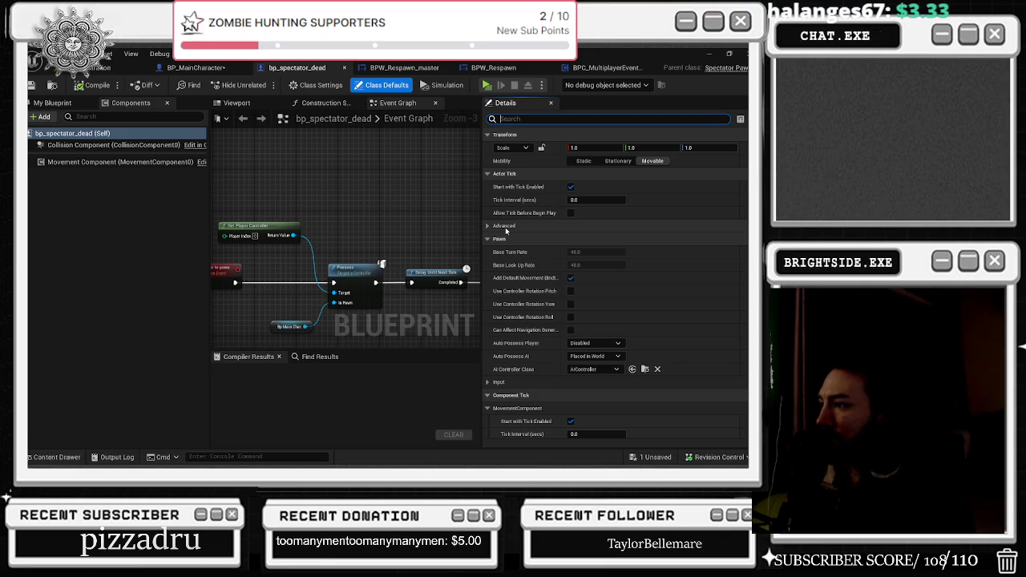
scroll(493, 345, down, 1)
click(488, 351)
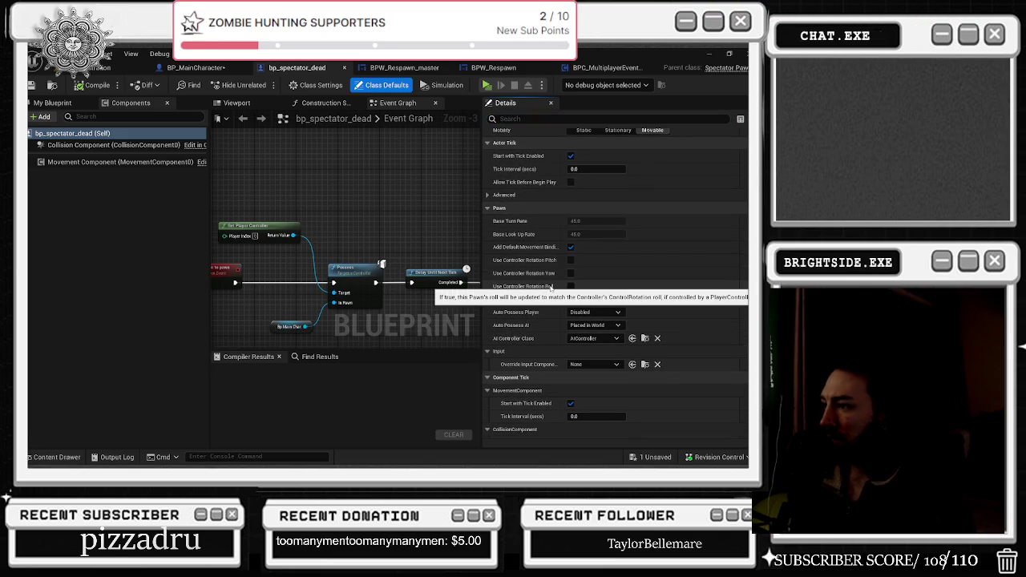
scroll(553, 329, down, 1)
scroll(549, 341, down, 1)
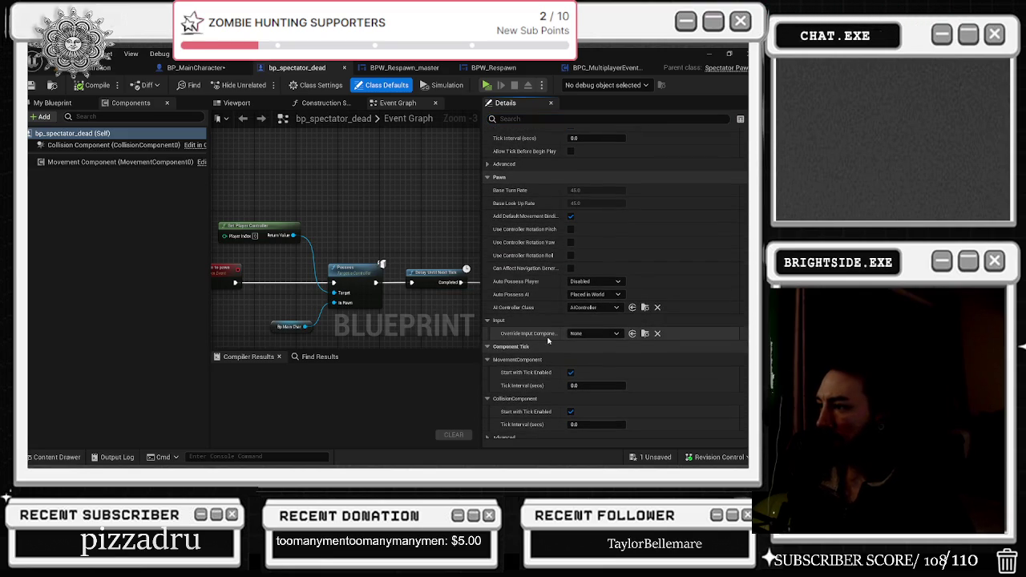
scroll(548, 341, down, 1)
scroll(548, 340, down, 4)
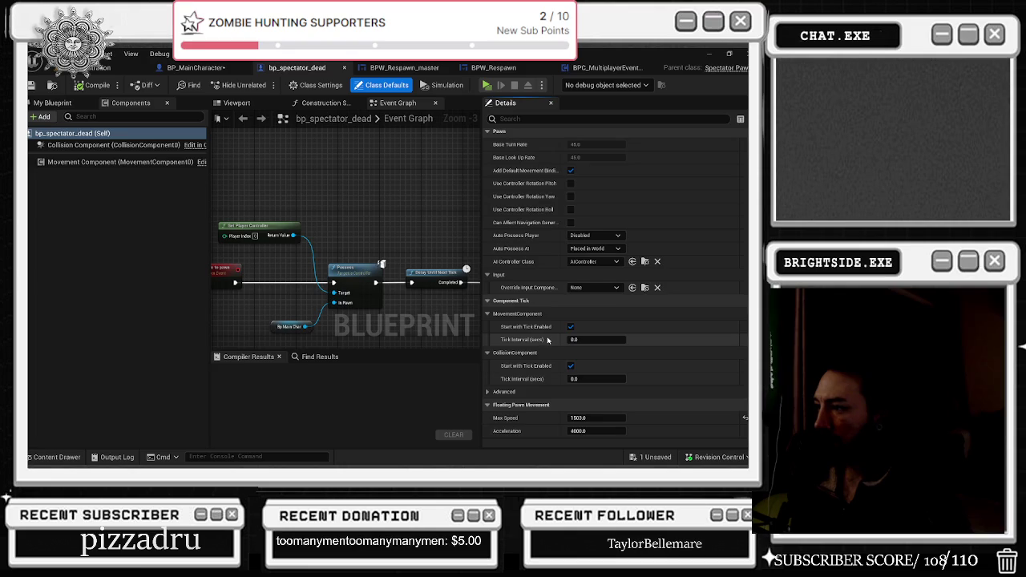
click(489, 361)
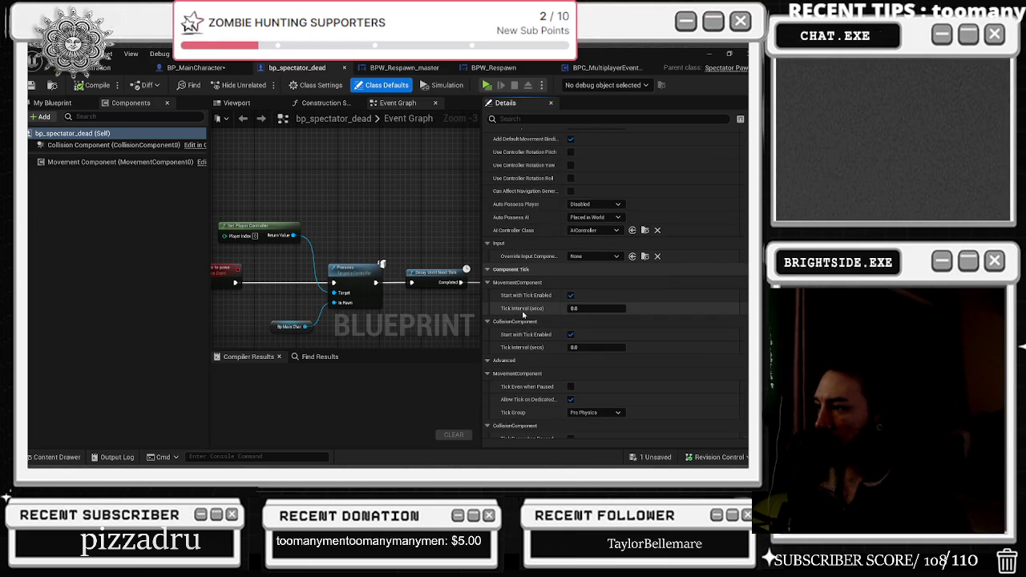
scroll(522, 315, down, 8)
scroll(525, 321, down, 4)
scroll(523, 319, down, 4)
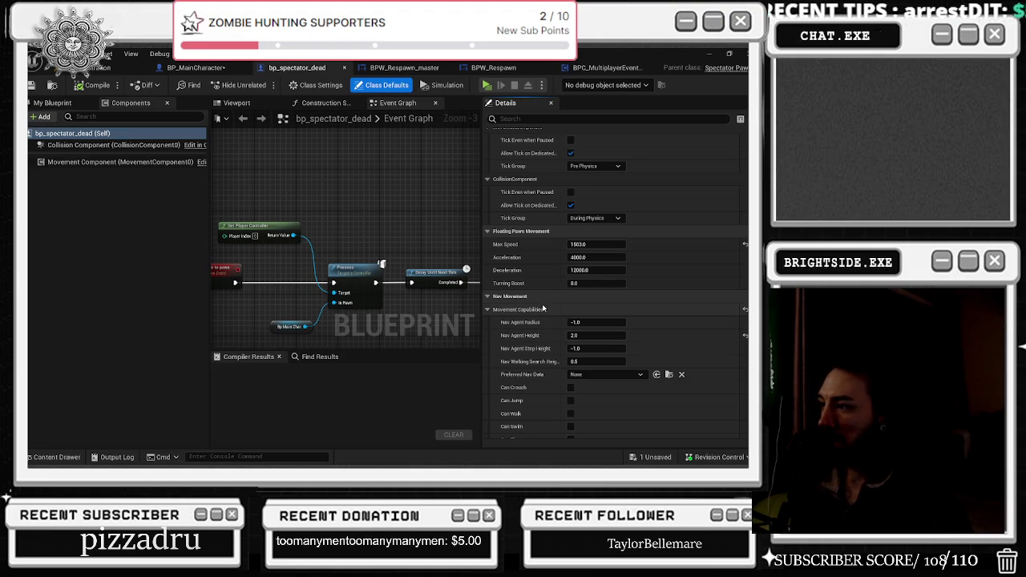
scroll(545, 313, down, 2)
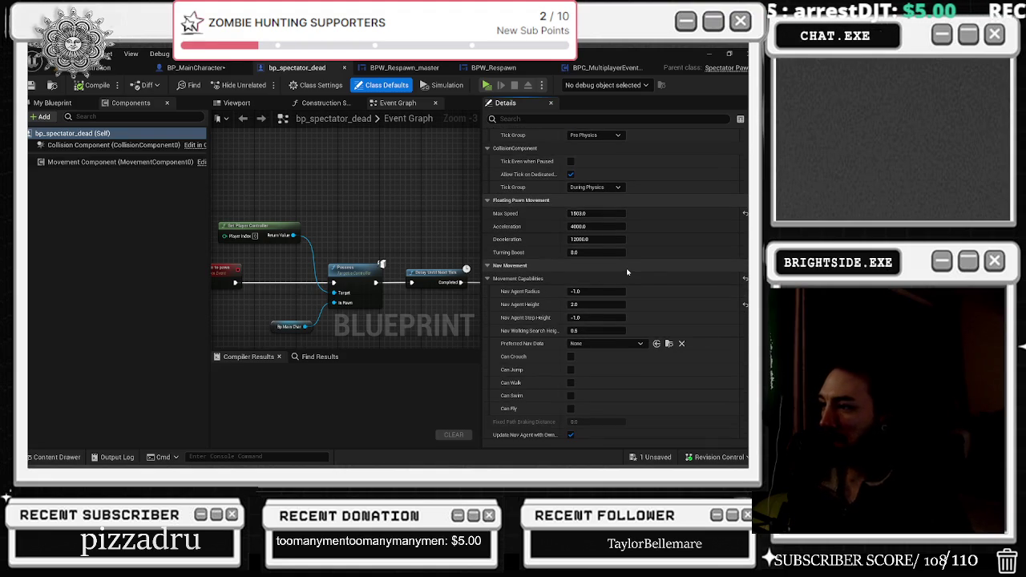
scroll(627, 273, down, 2)
scroll(617, 285, down, 3)
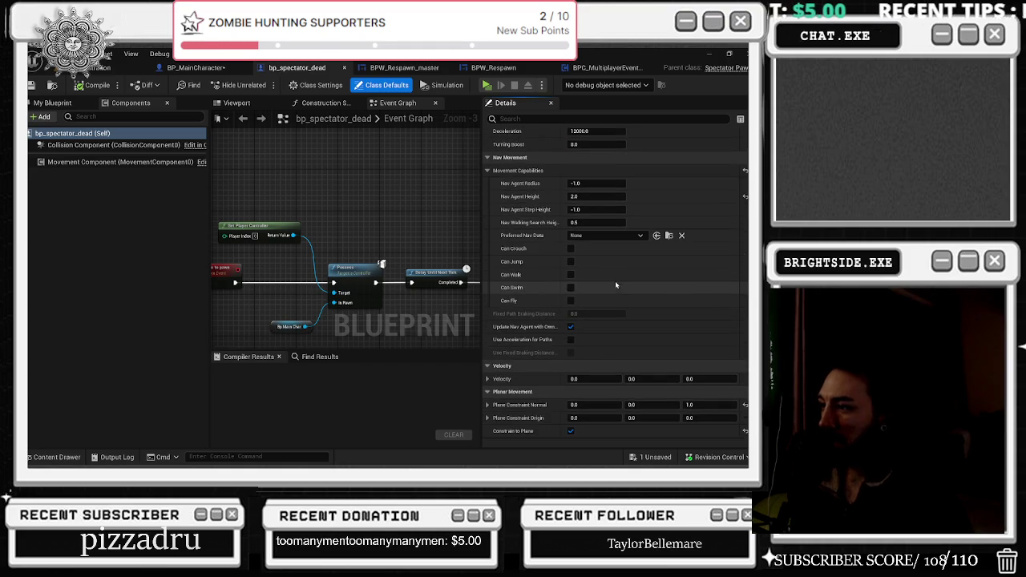
mouse_move(540, 328)
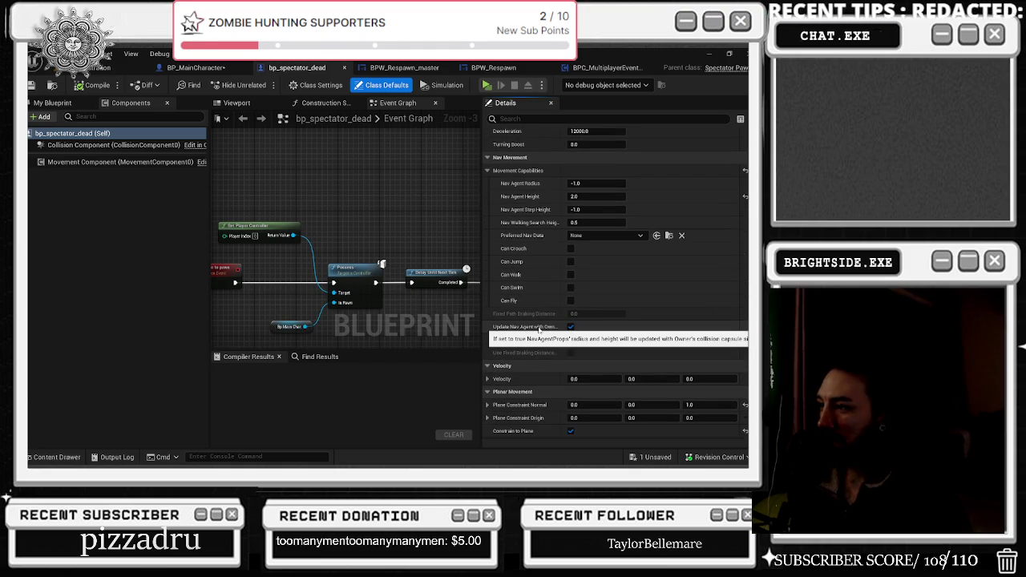
scroll(541, 324, down, 2)
scroll(551, 289, down, 3)
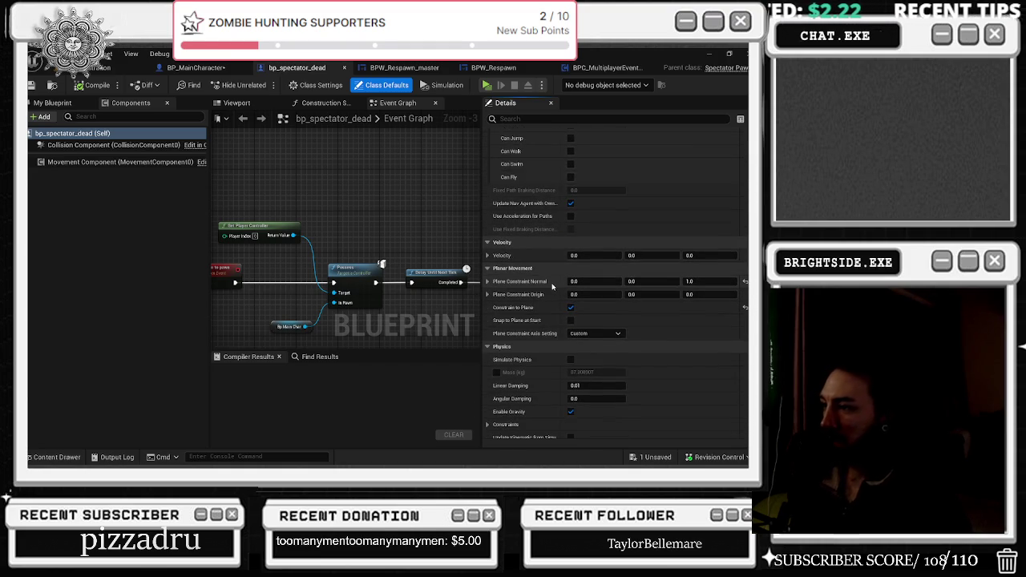
scroll(551, 289, down, 3)
scroll(548, 292, down, 10)
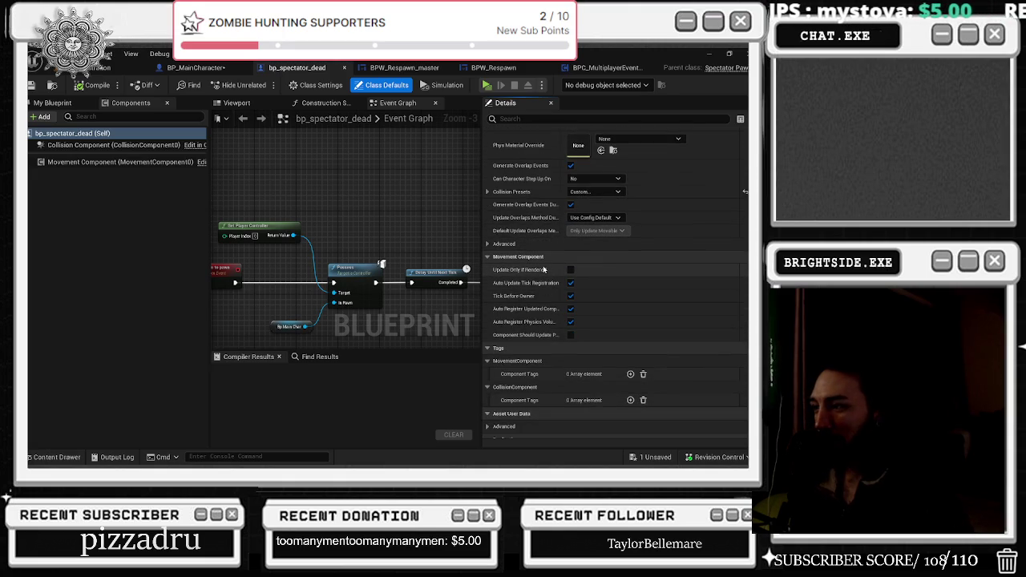
scroll(577, 257, down, 6)
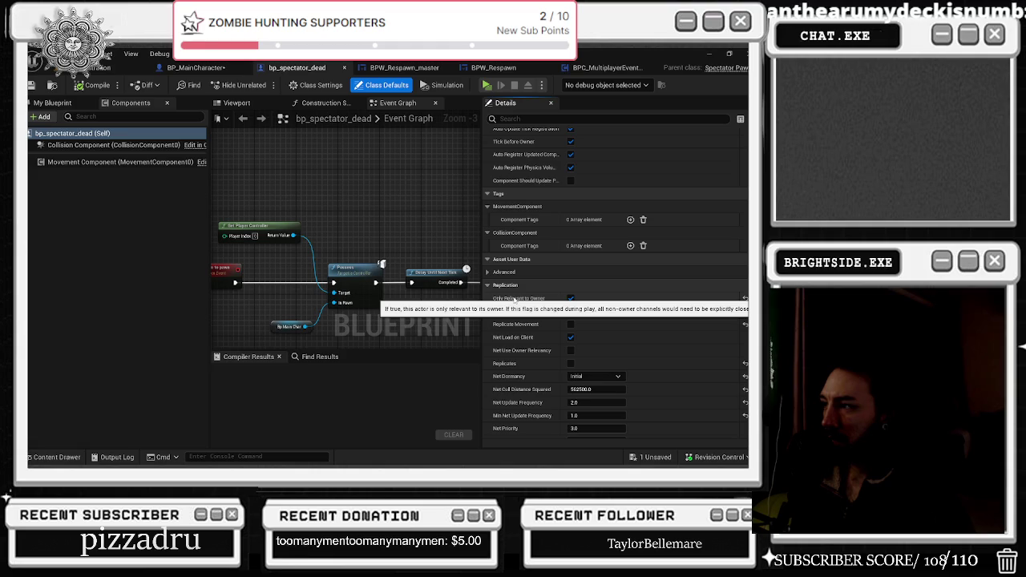
scroll(564, 273, down, 5)
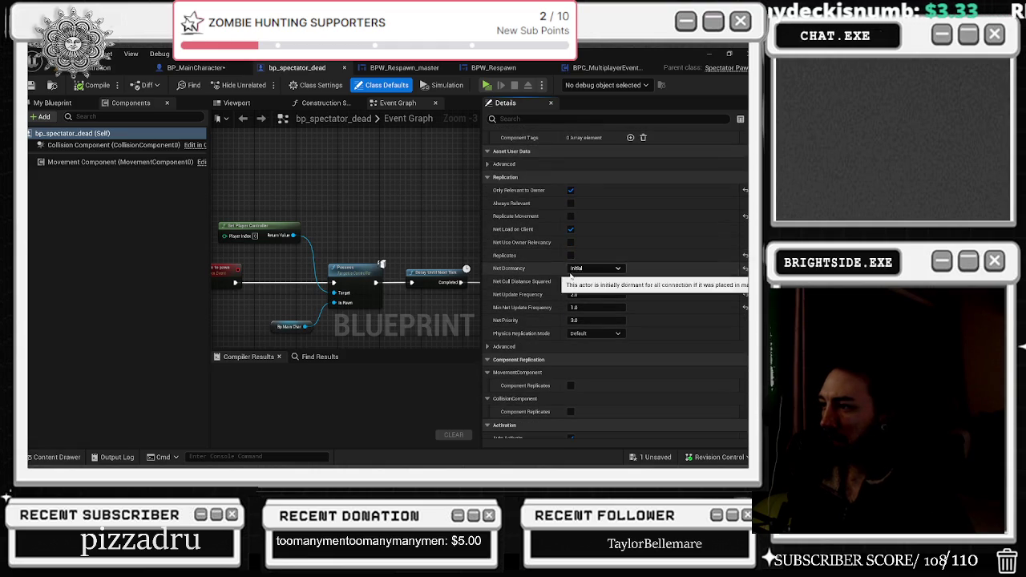
scroll(599, 242, down, 5)
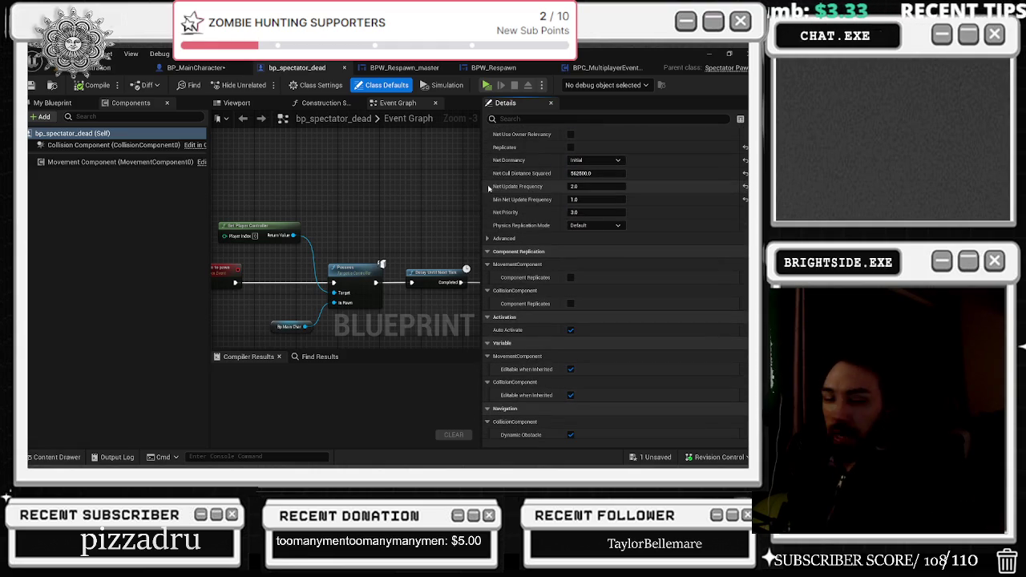
key(alt+Tab)
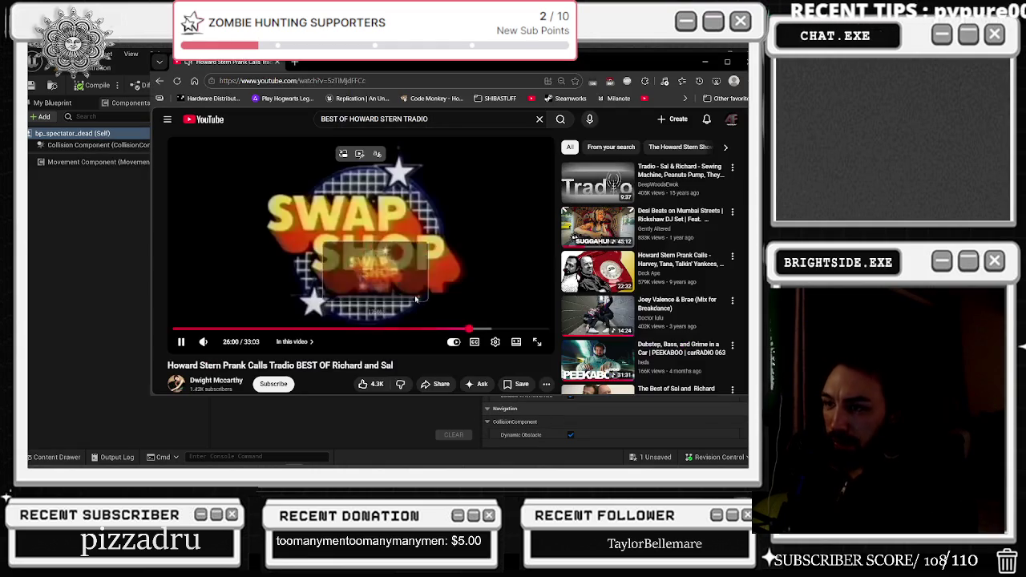
- Search Google in a new tab for 'CLIENT IS NOT SPAWNING SPECTATOR CLASS UNREAL ENGINE'
click(418, 282)
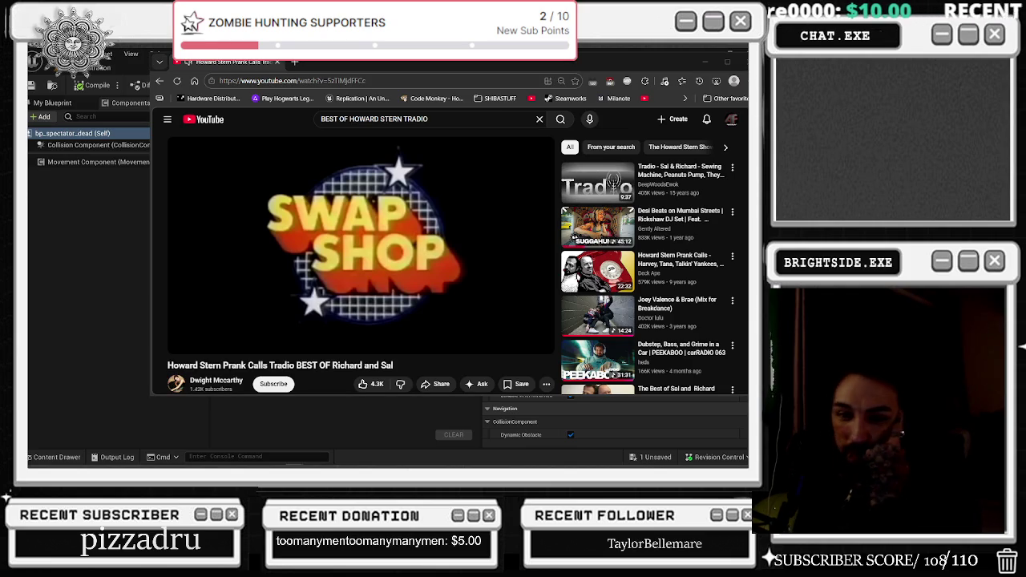
click(388, 171)
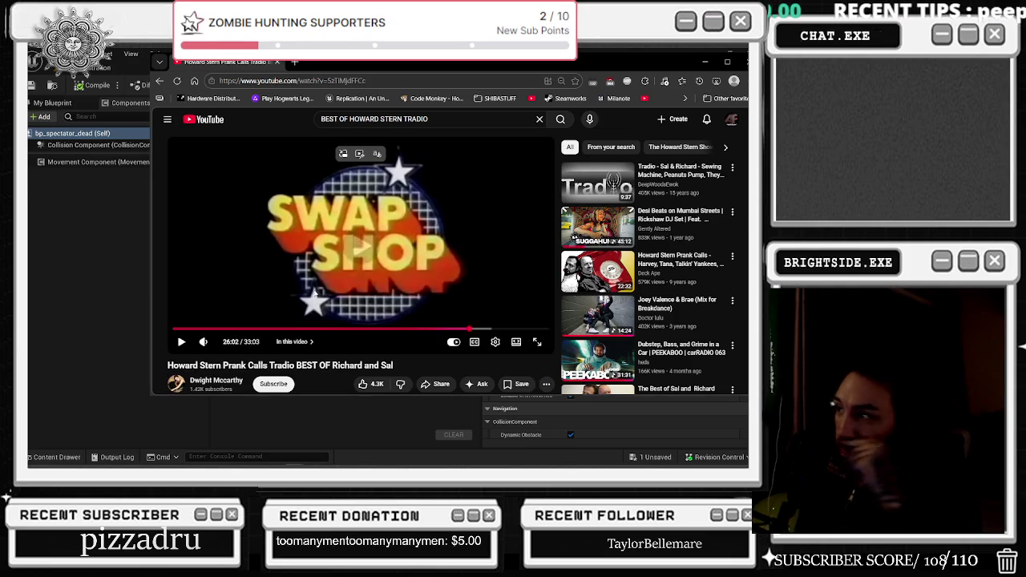
click(295, 62)
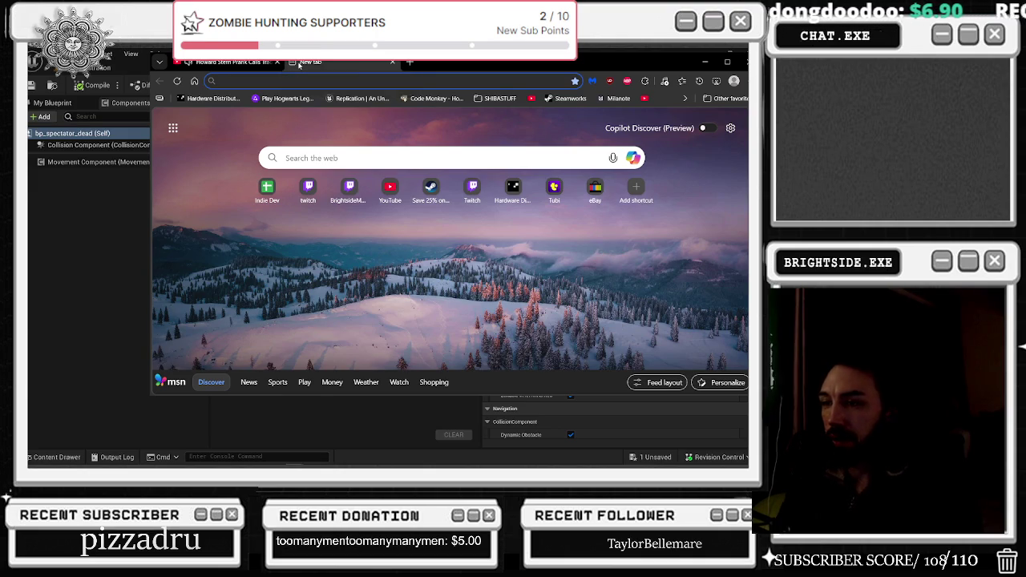
text(CLIENT IS NOT SPAWNING SPECTATOR CLASS UNREAL ENGINE)
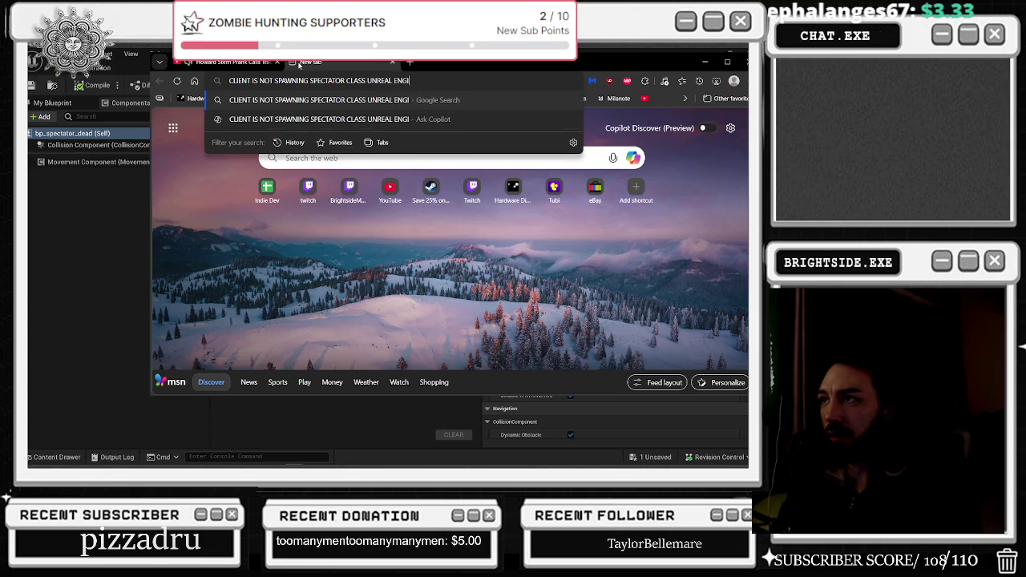
key(Return)
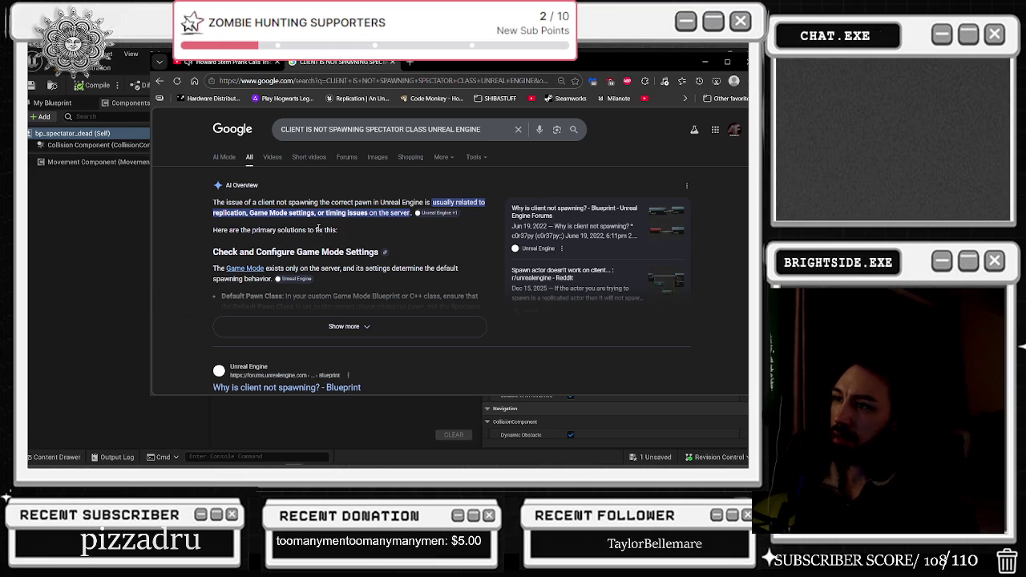
- Expand the AI Overview, read through the spectator-spawning results, then close the Google tab
click(323, 331)
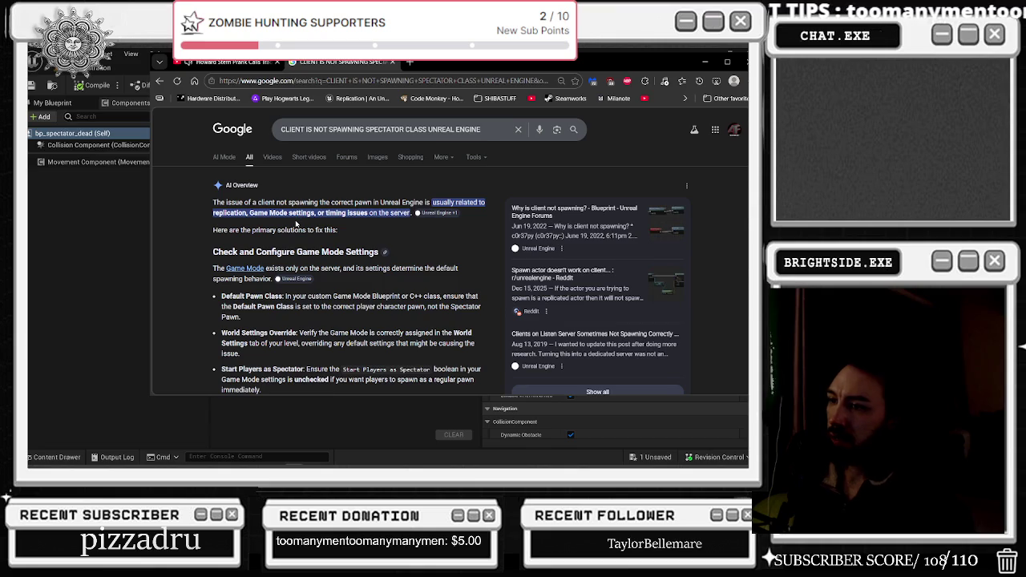
scroll(267, 205, down, 1)
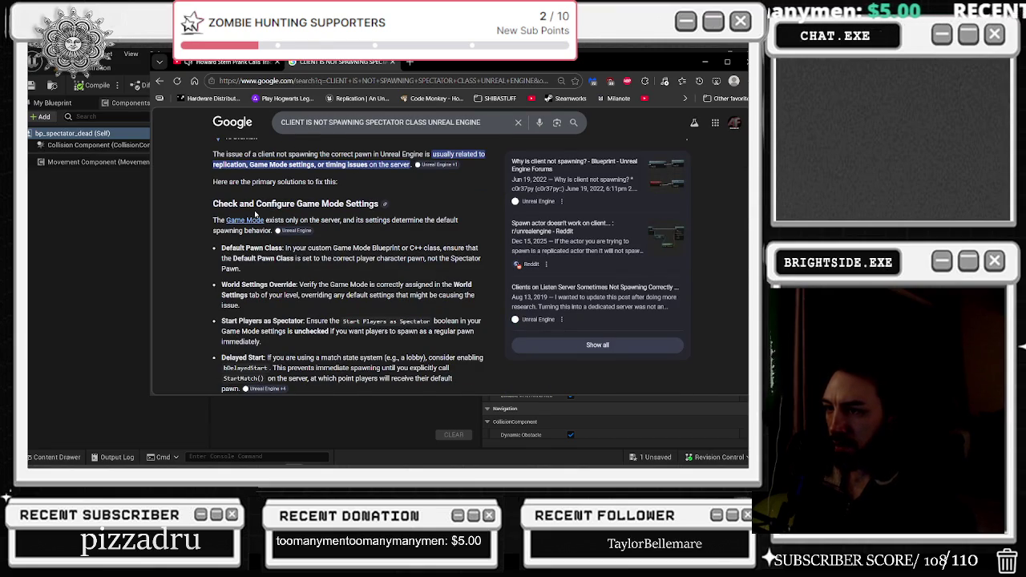
scroll(253, 218, down, 1)
scroll(250, 224, down, 1)
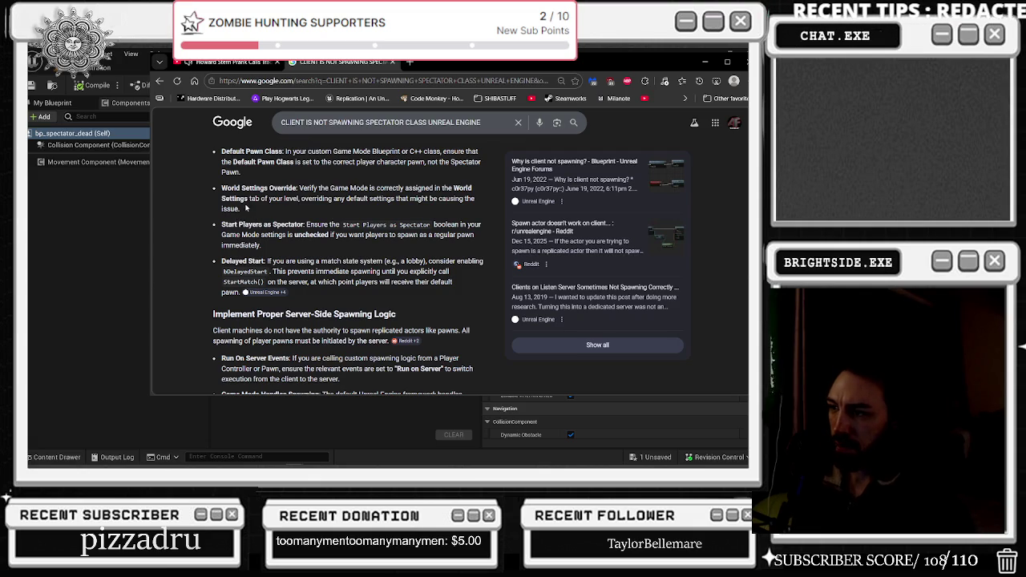
scroll(248, 206, down, 1)
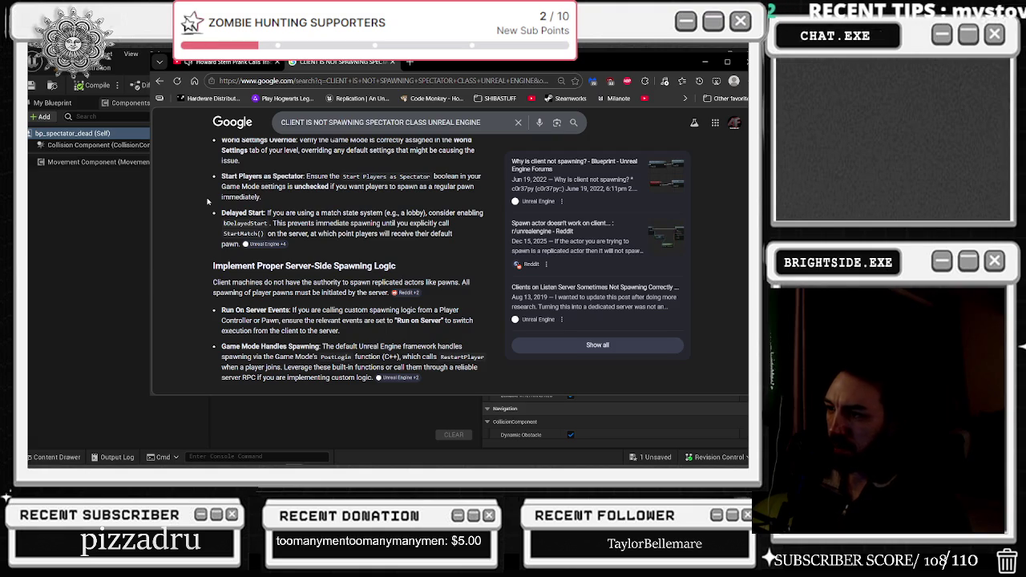
scroll(204, 205, down, 2)
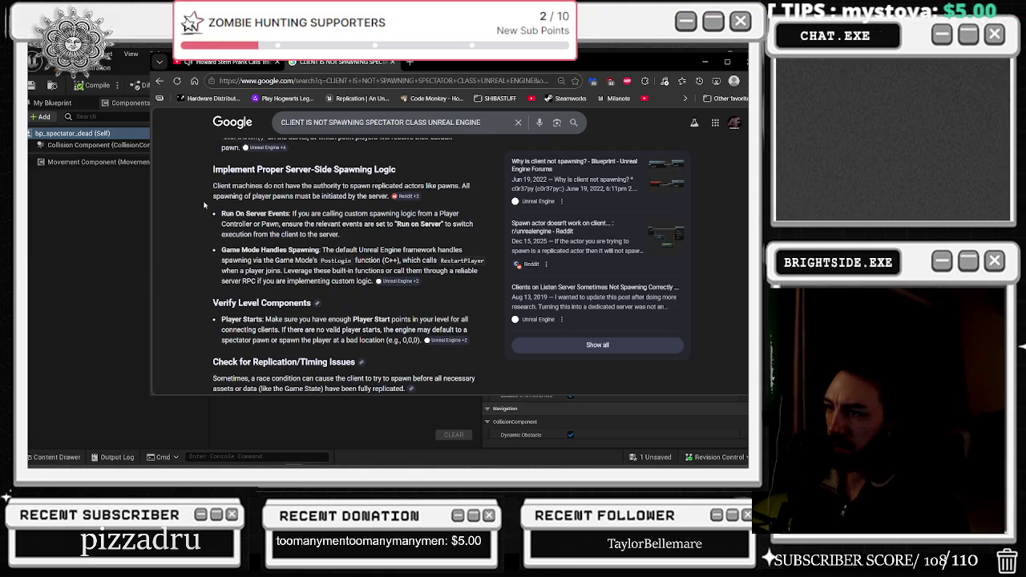
scroll(205, 205, down, 1)
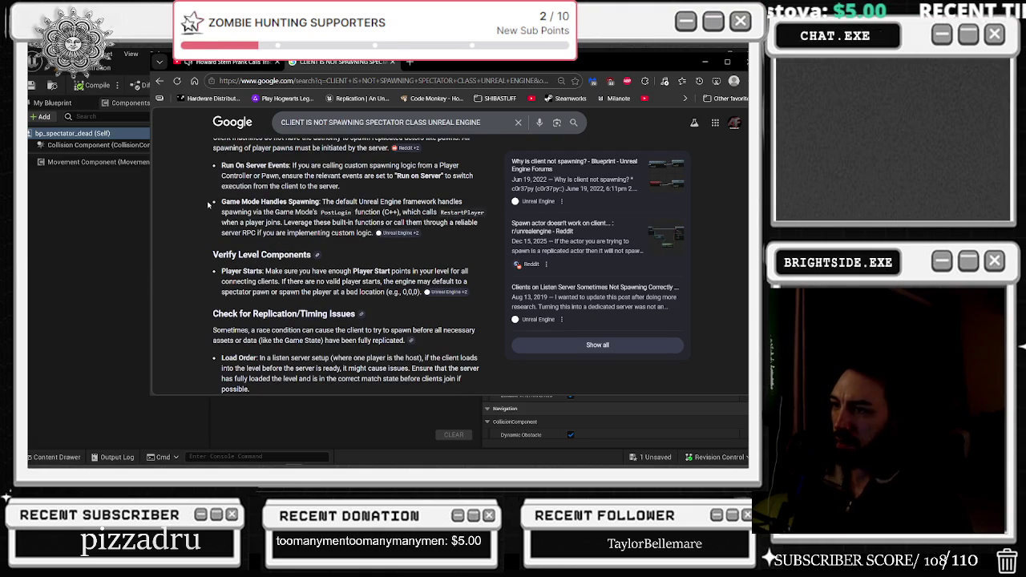
scroll(196, 222, down, 3)
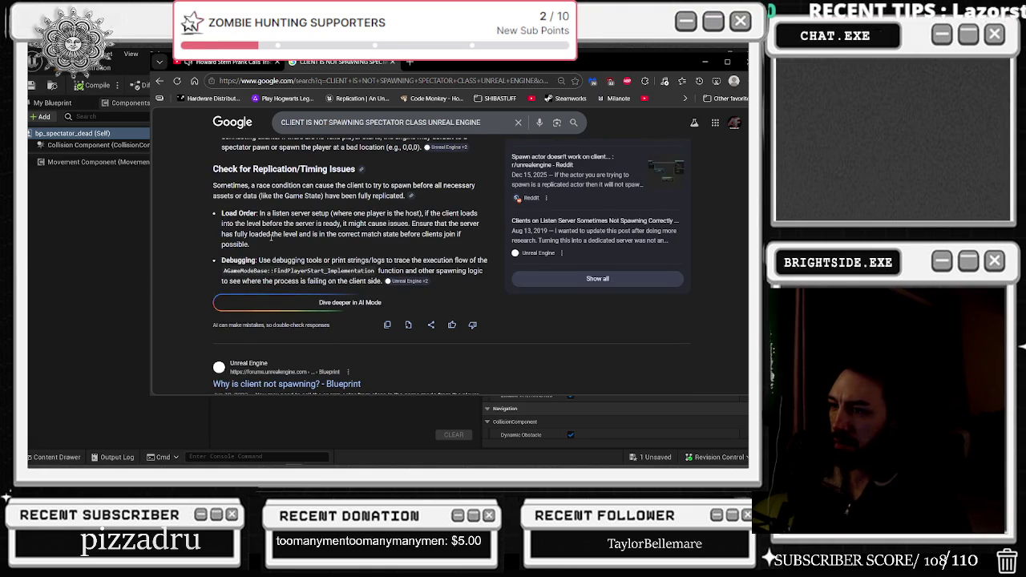
scroll(271, 236, down, 1)
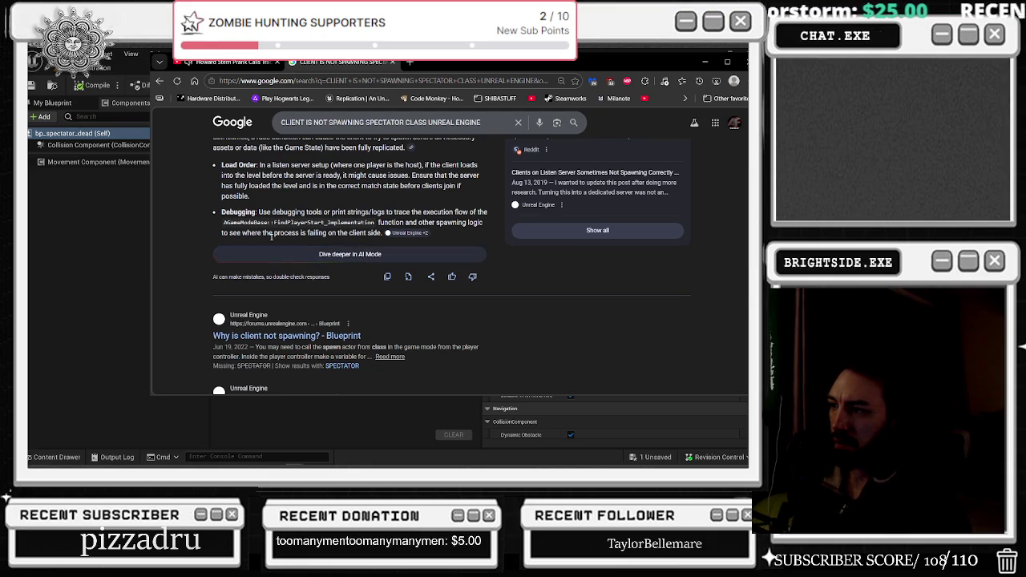
scroll(271, 236, down, 2)
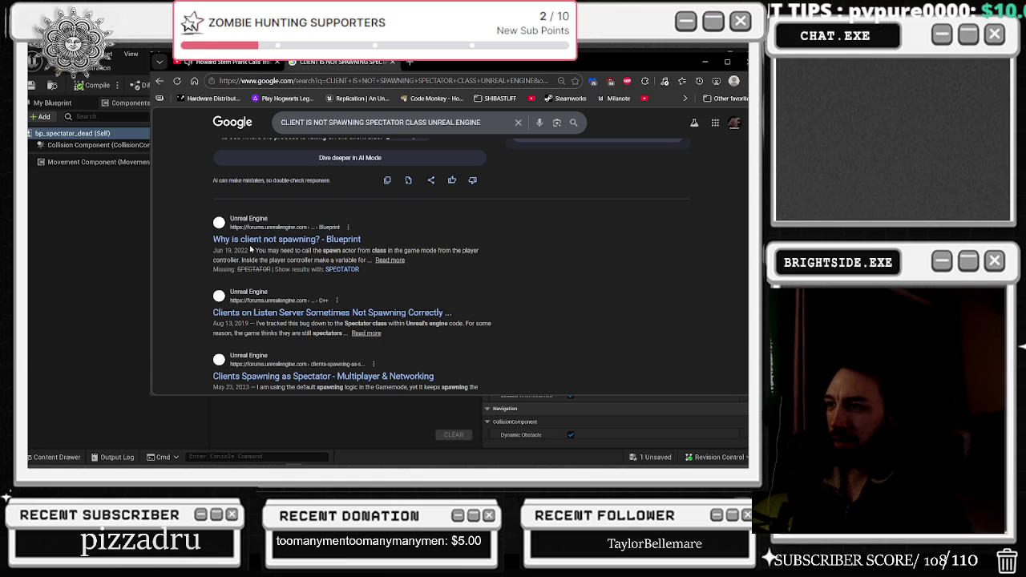
scroll(253, 250, down, 2)
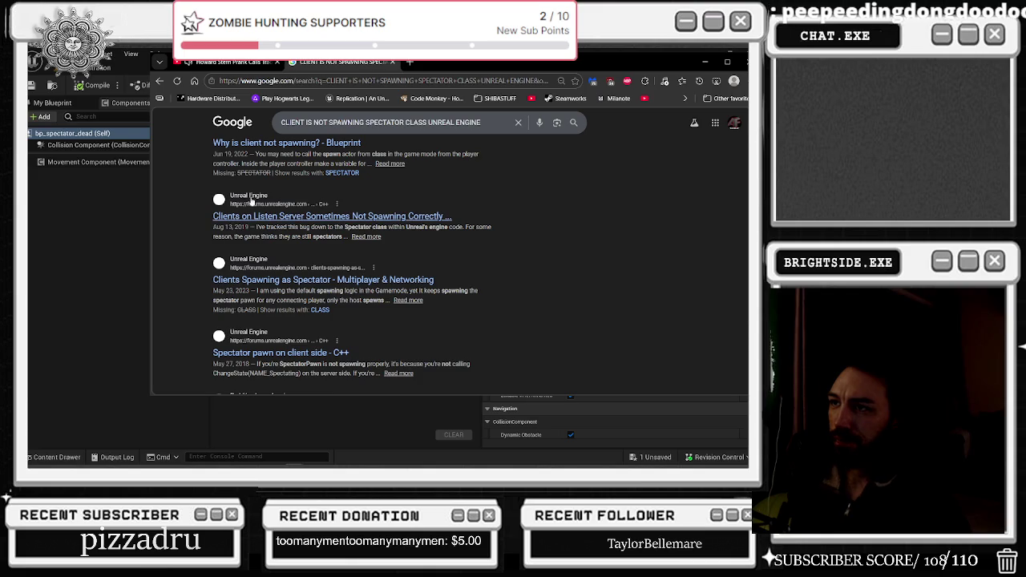
click(393, 62)
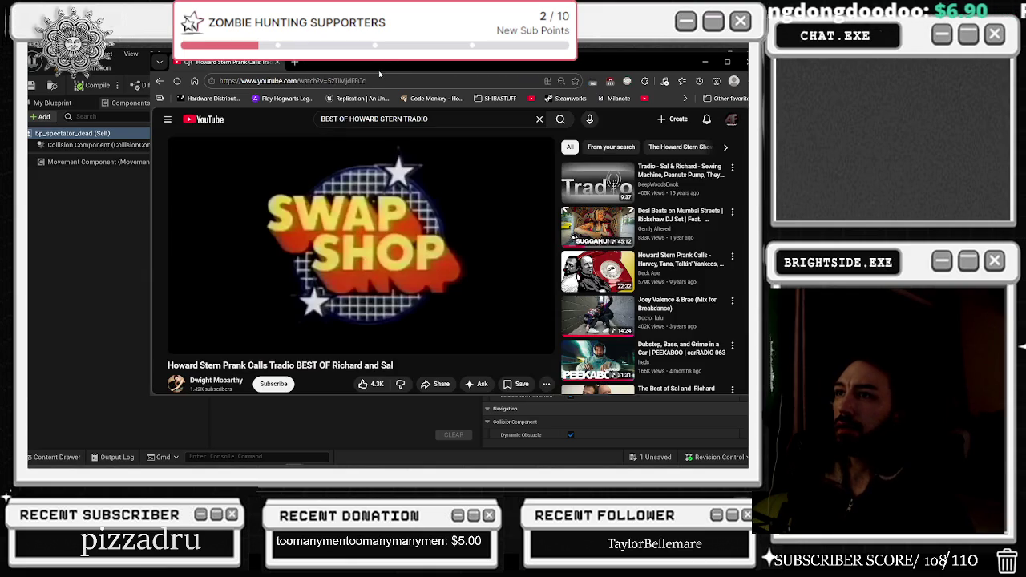
- Minimize the browser window to return to the Unreal Blueprint editor
click(705, 62)
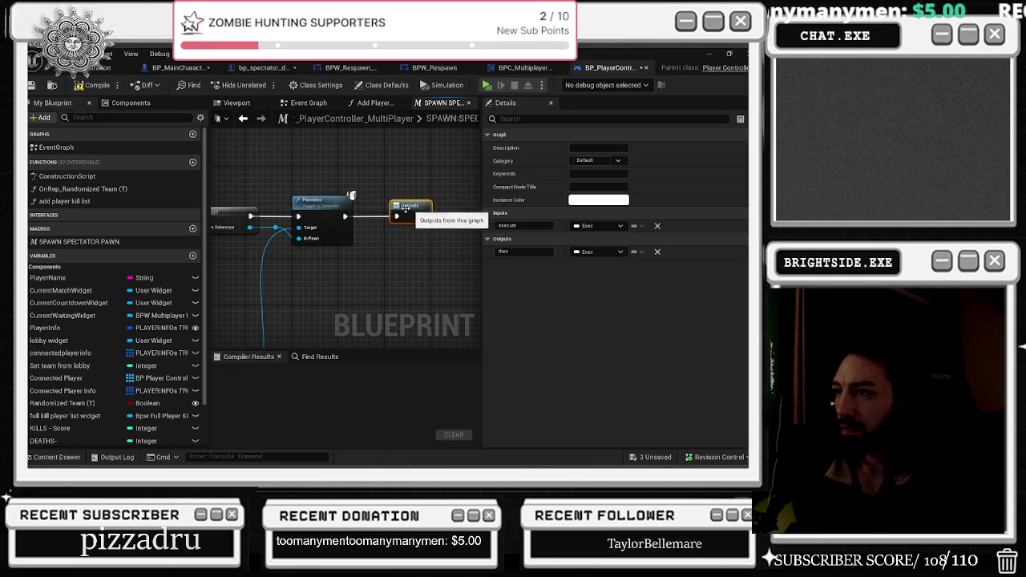
- Add a Spawn Transform Location input to the macro's Inputs node from SpawnActor's location pin
drag(384, 219, 480, 229)
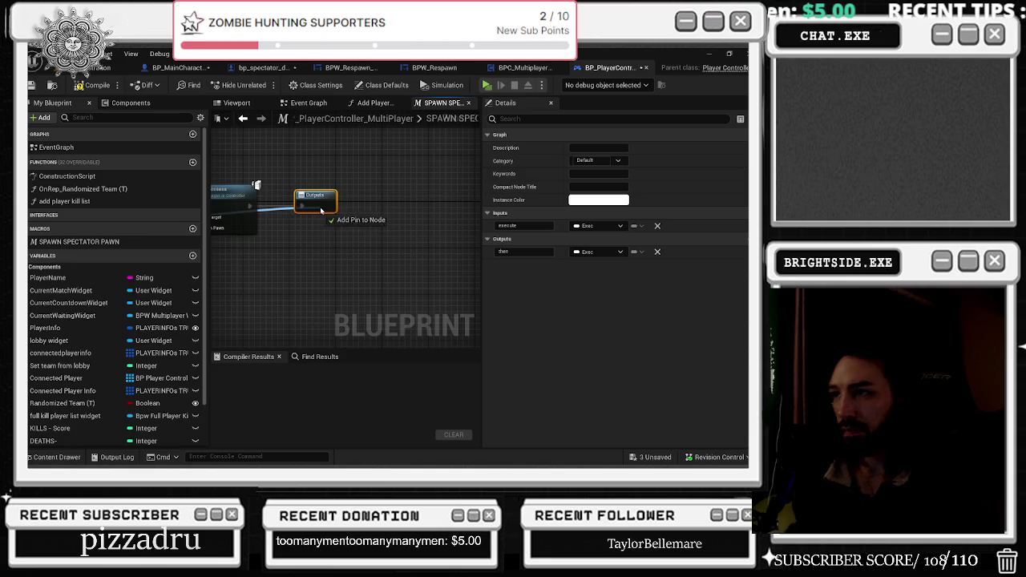
drag(344, 204, 431, 203)
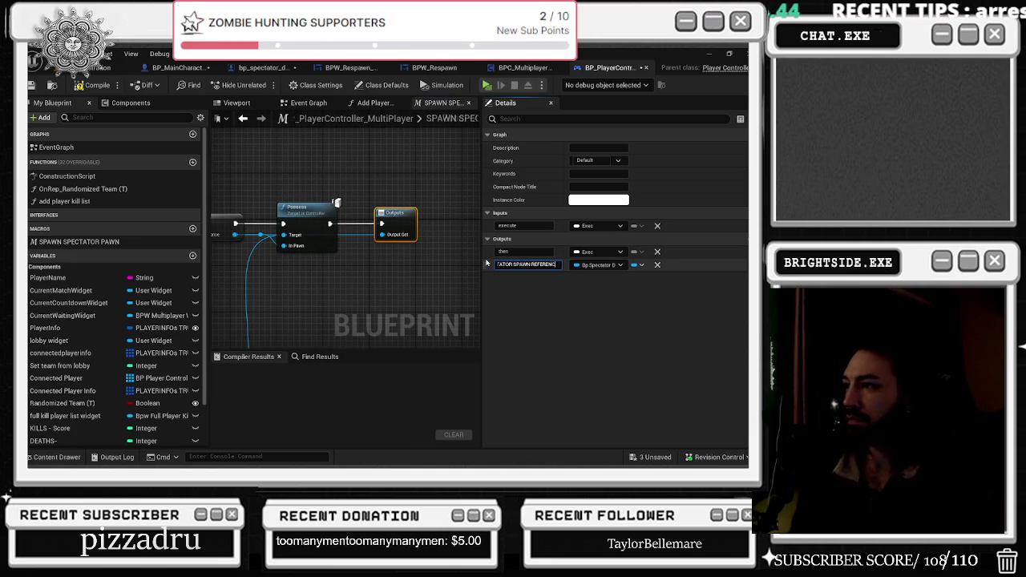
drag(306, 260, 454, 287)
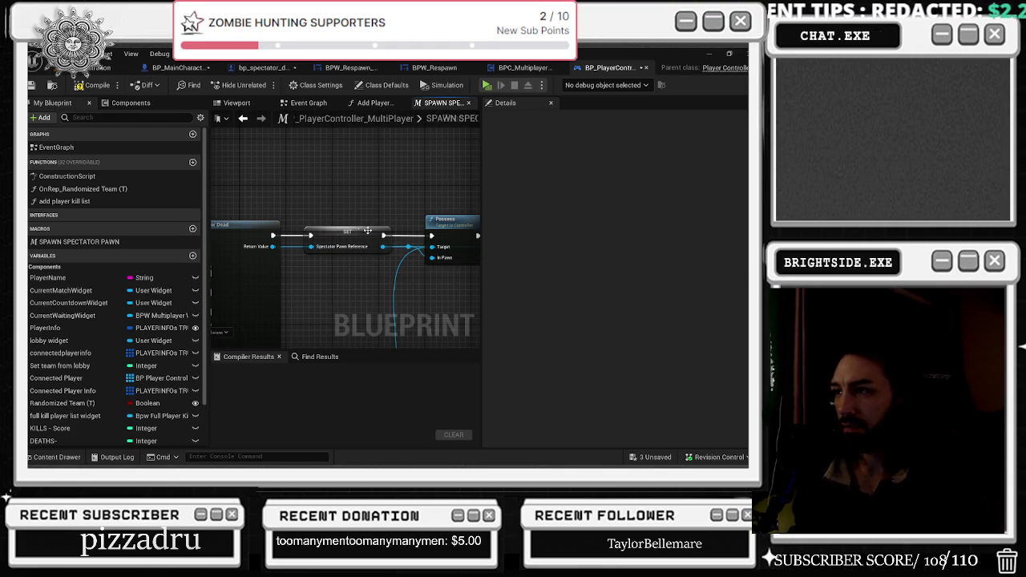
drag(364, 230, 508, 240)
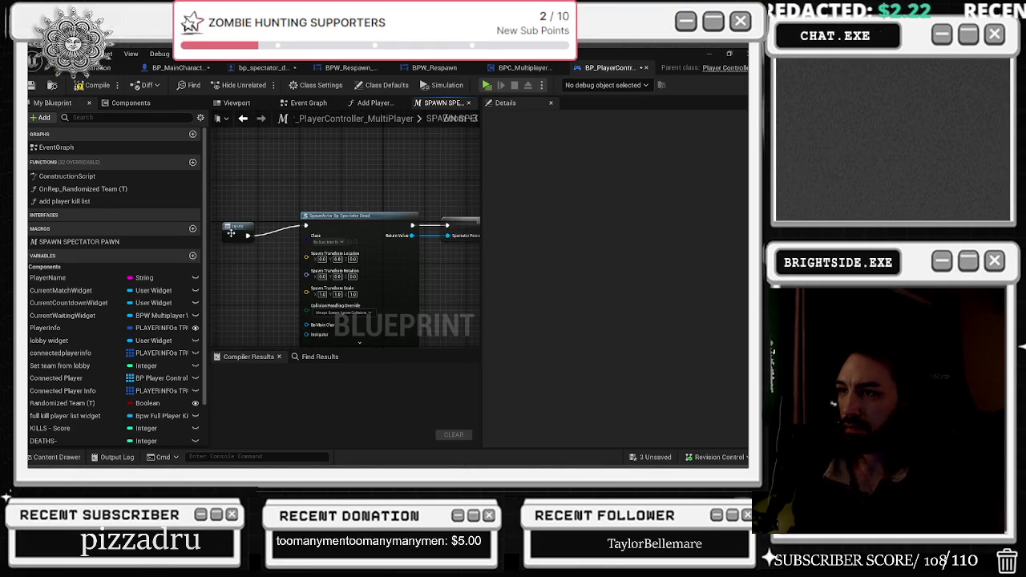
click(223, 224)
click(284, 200)
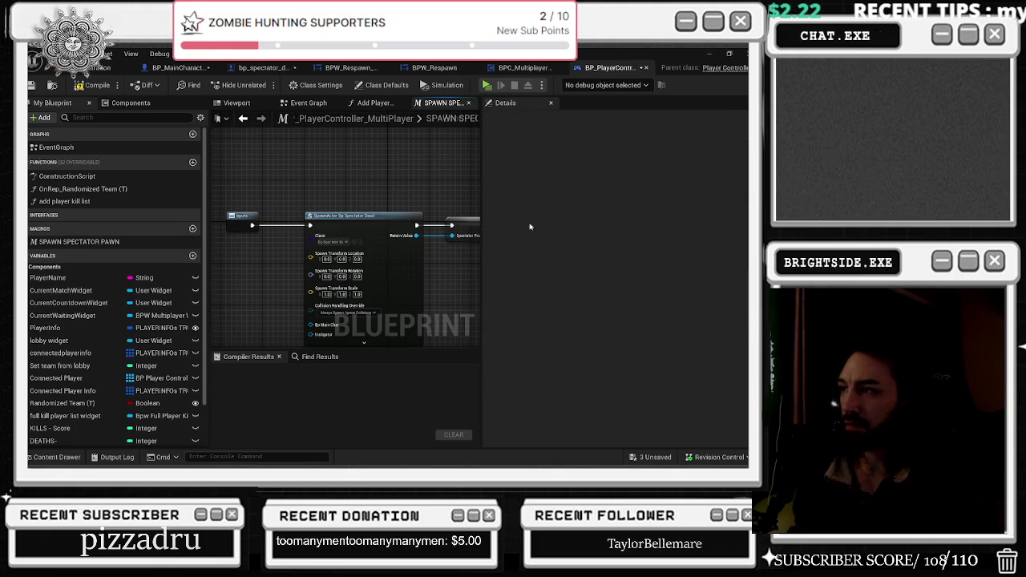
click(238, 225)
drag(252, 256, 259, 232)
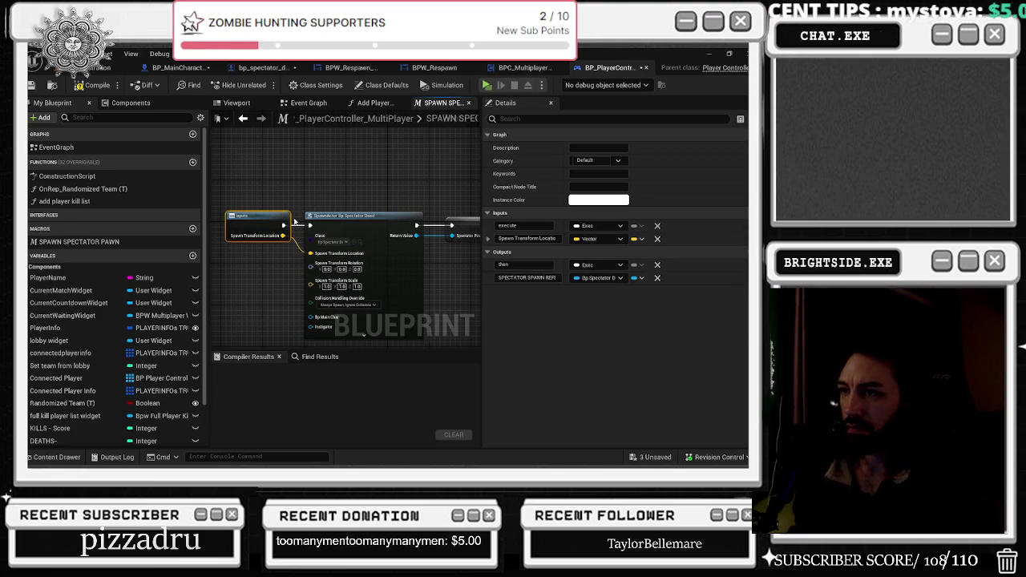
click(279, 201)
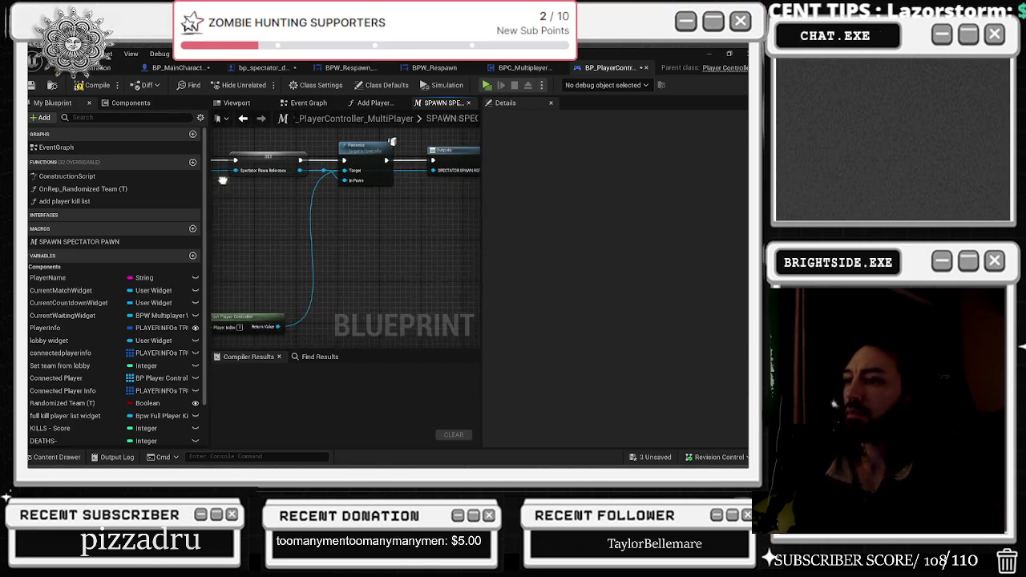
- Move Get Player Controller near the Possess chain and bring up the Set node's actions
mouse_move(272, 327)
mouse_down()
mouse_move(285, 235)
mouse_move(194, 302)
mouse_up()
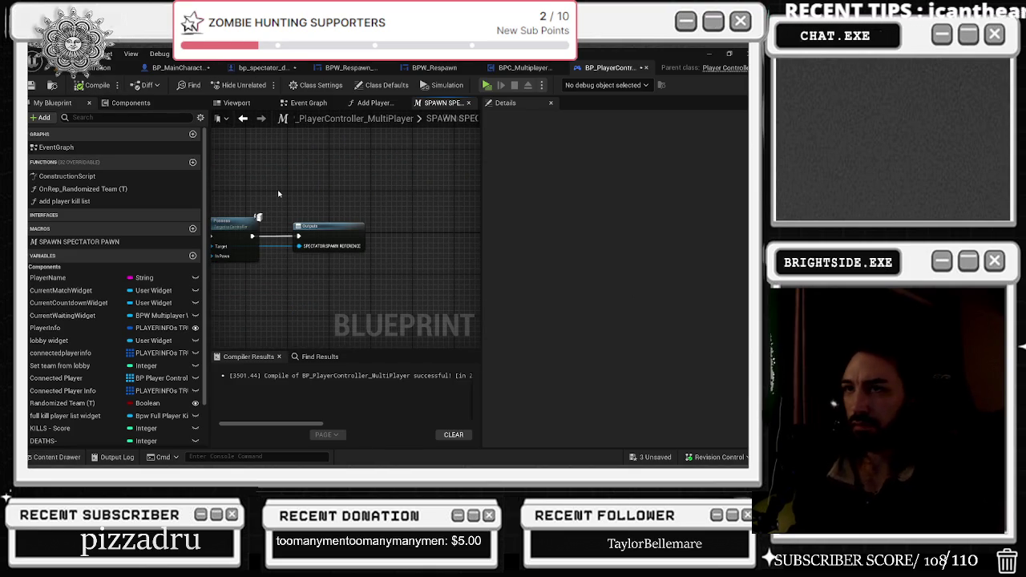
drag(278, 194, 490, 201)
right_click(332, 231)
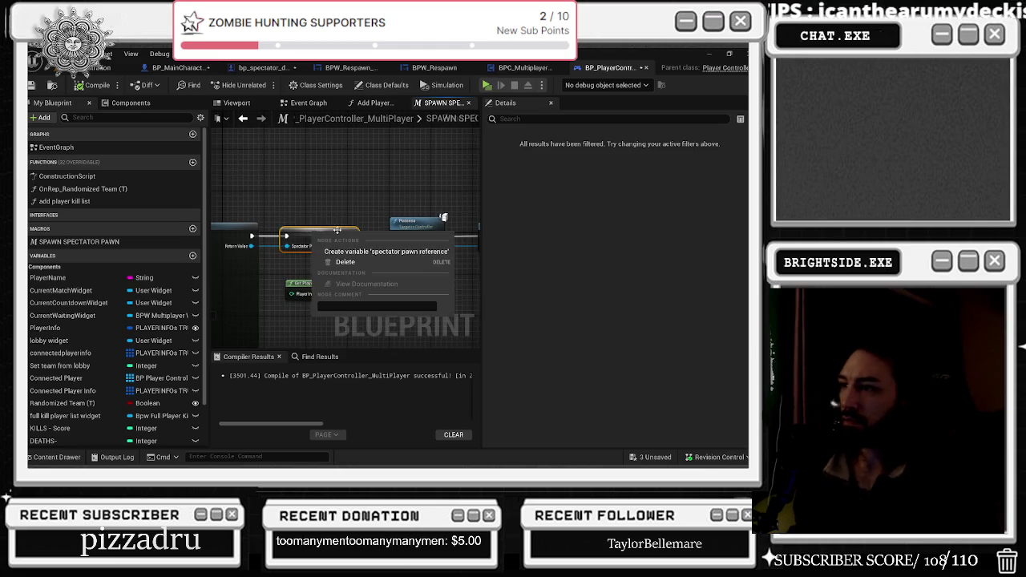
- Create a 'spectator pawn reference' variable from the Set node and go to BP_MainCharacter
click(363, 255)
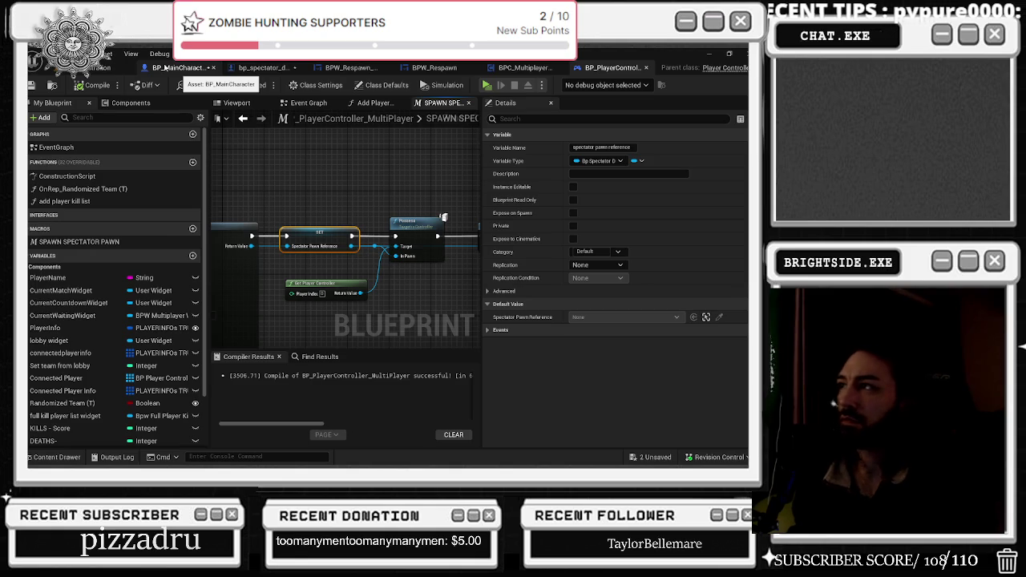
click(160, 66)
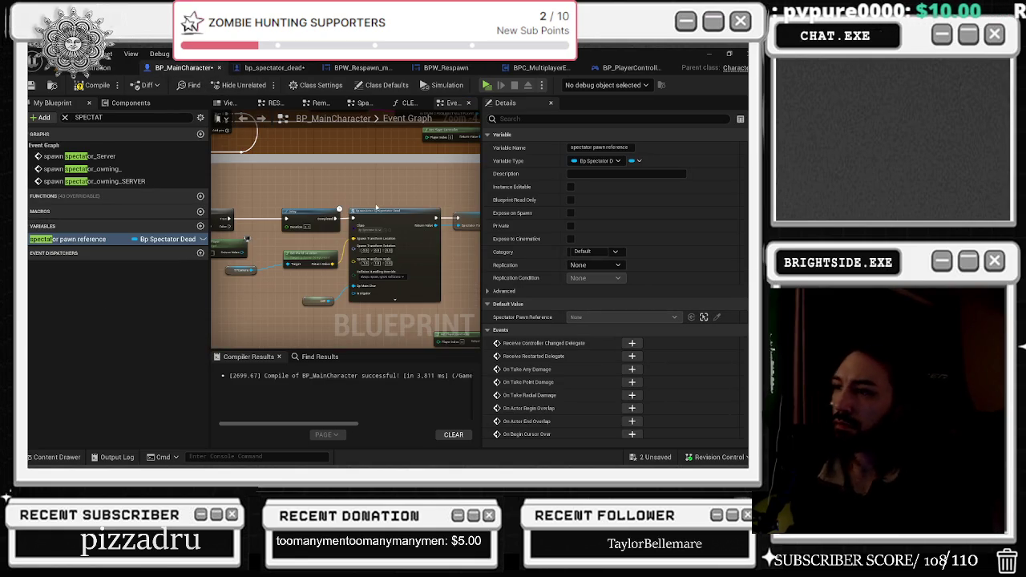
- Search BP_MainCharacter's actions for 'PLAYER CONTROLLER', open Find Results, and close an unneeded graph tab
right_click(281, 197)
text(PLA)
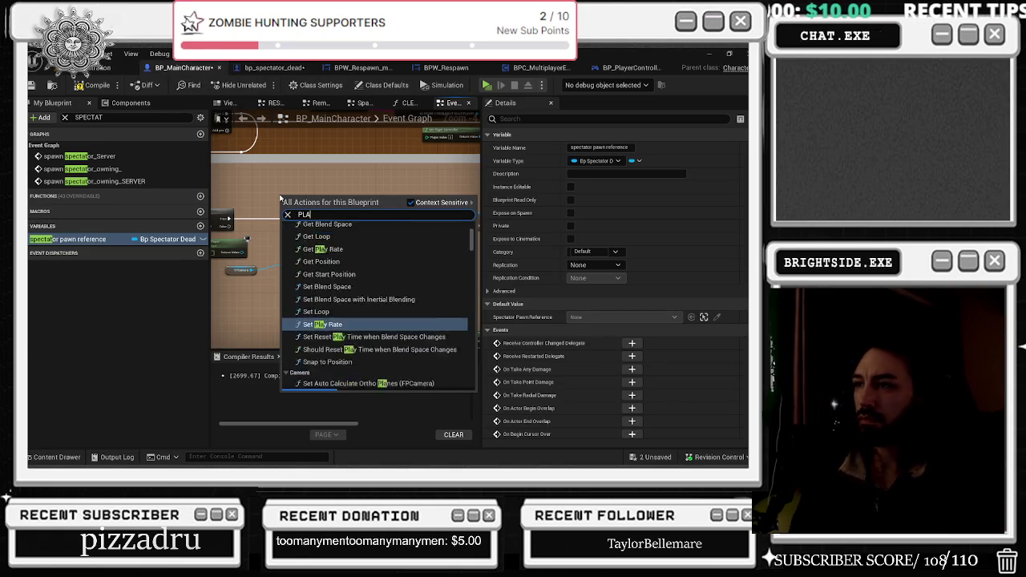
text(YER CONTROLLER)
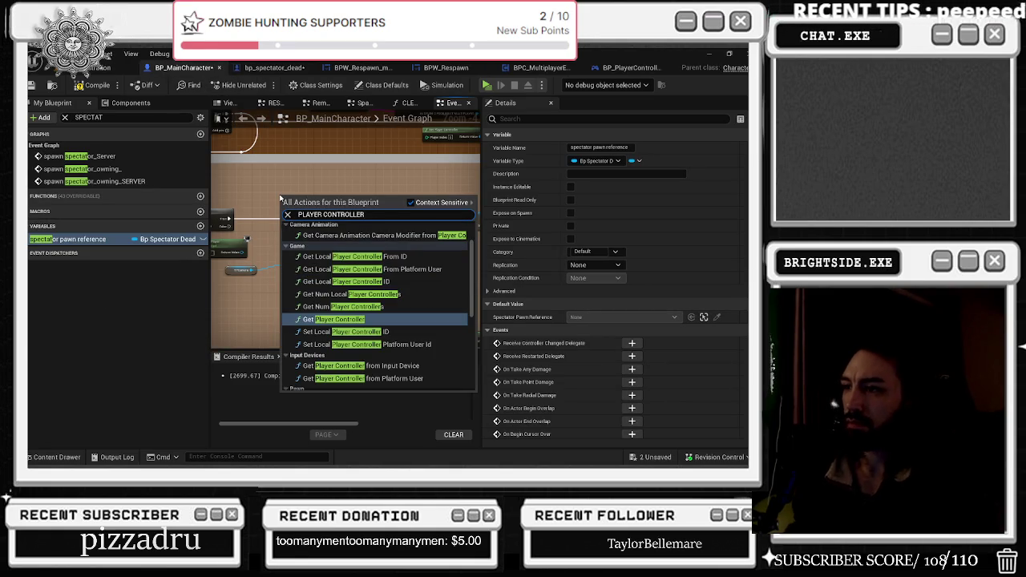
click(250, 381)
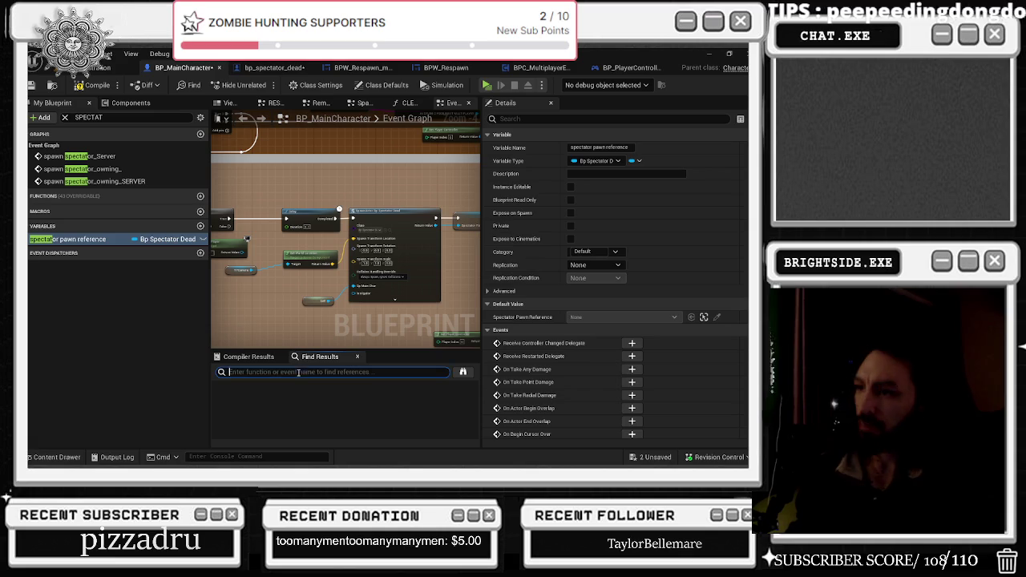
click(424, 104)
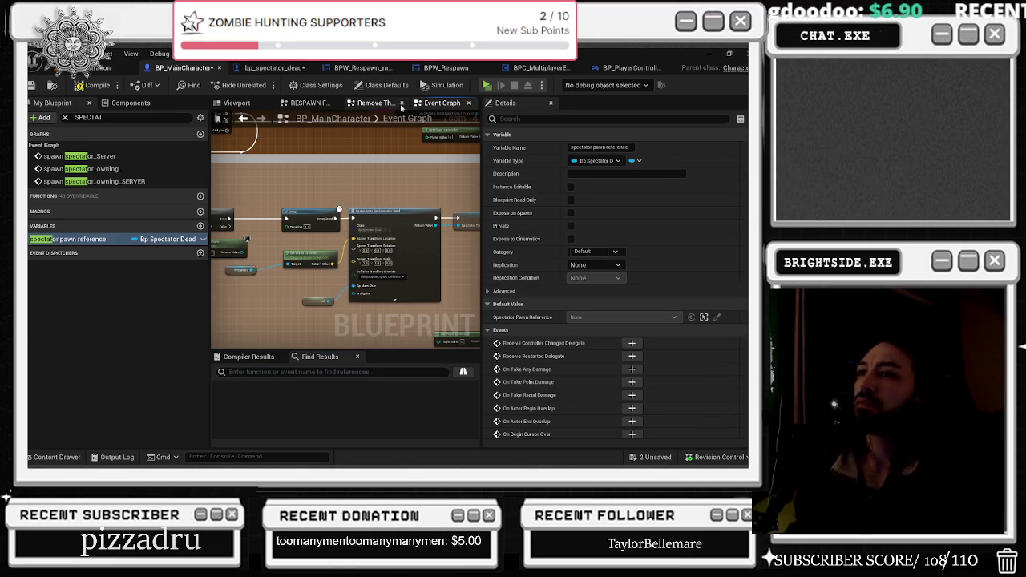
- Clear the SPECTAT member filter and open EventGraph in a second tab for a reference search
click(65, 117)
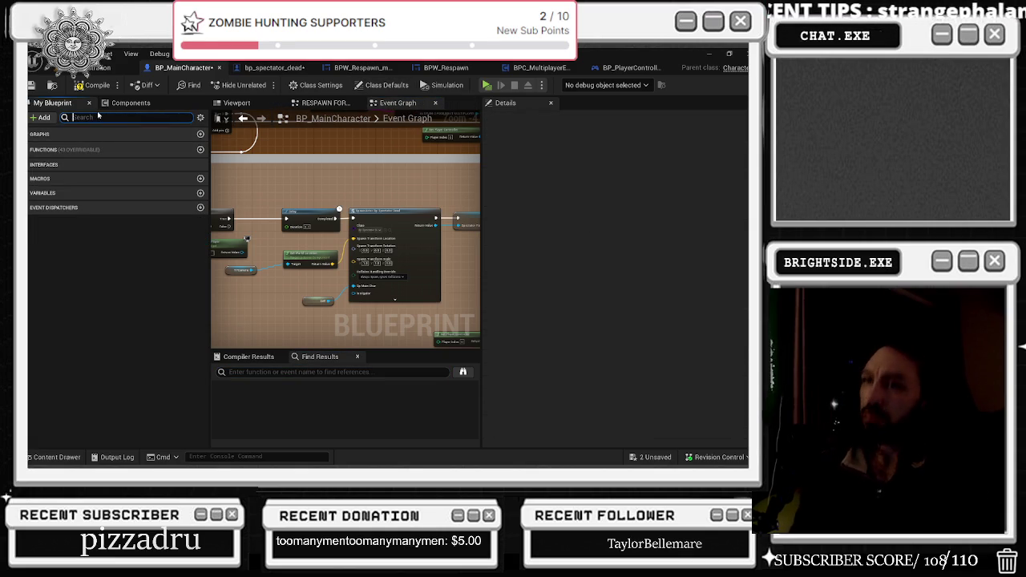
click(30, 133)
right_click(87, 148)
click(106, 178)
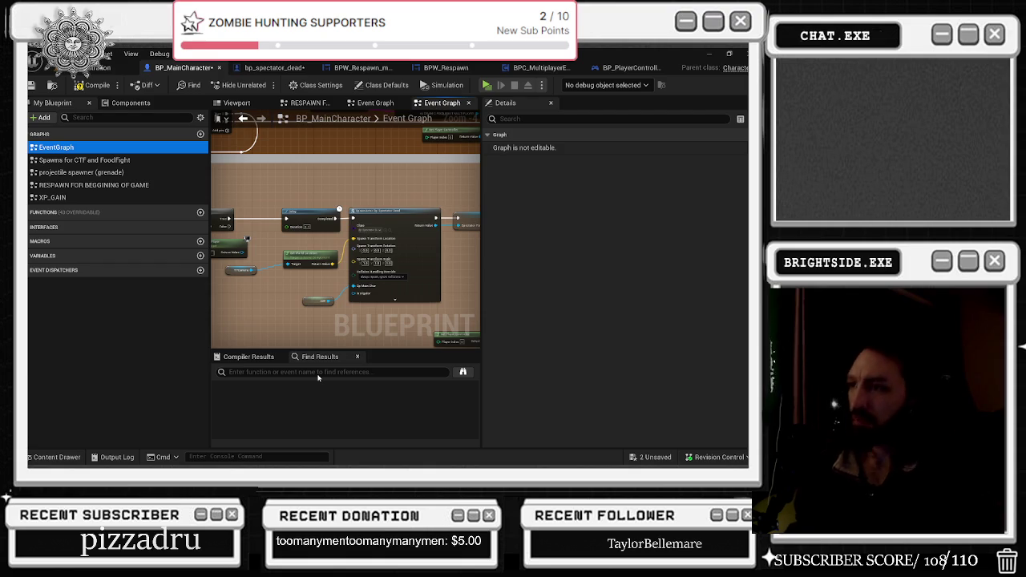
click(319, 374)
text(PLAYERCONTROLLER)
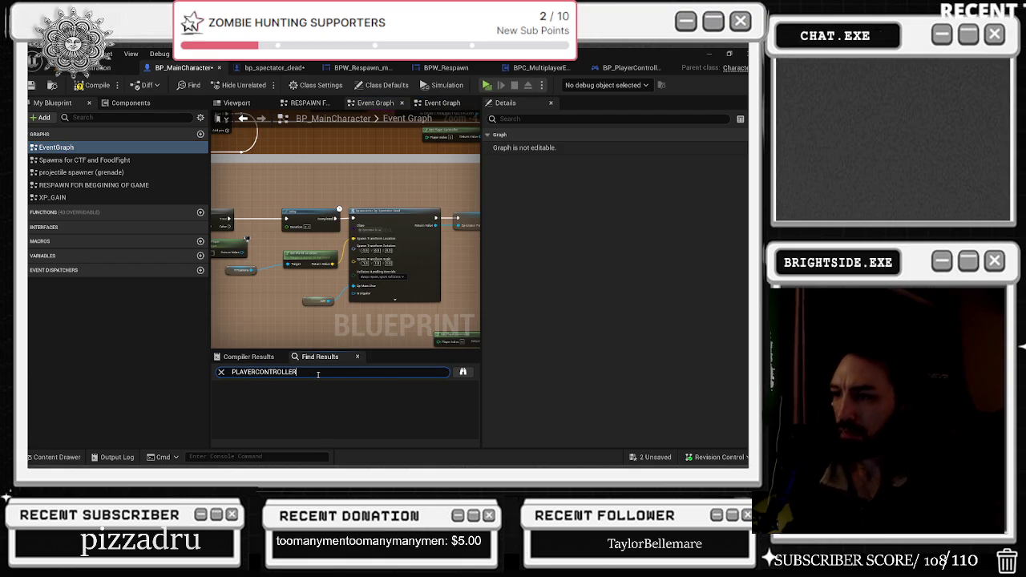
- Find PLAYERCONTROLLER references and step through the Cast To PlayerController and Get Player Controller uses
key(Return)
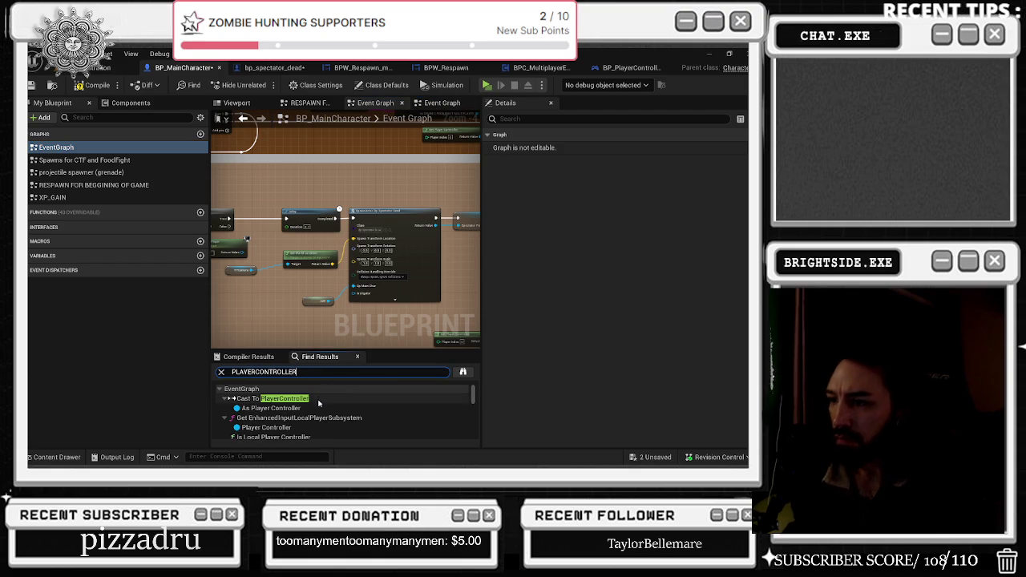
double_click(272, 398)
scroll(371, 309, up, 2)
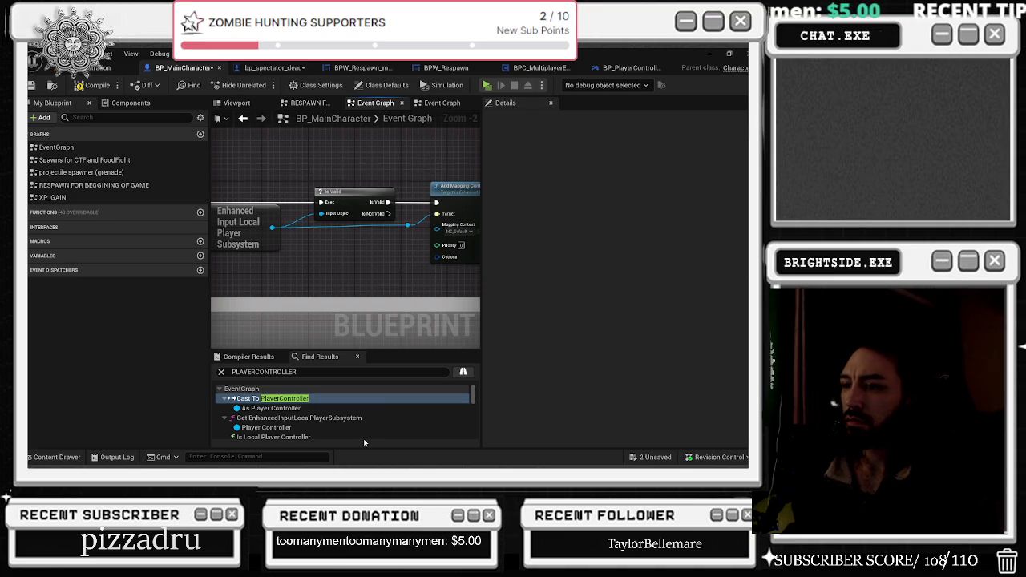
scroll(357, 433, down, 3)
scroll(351, 428, down, 1)
click(286, 408)
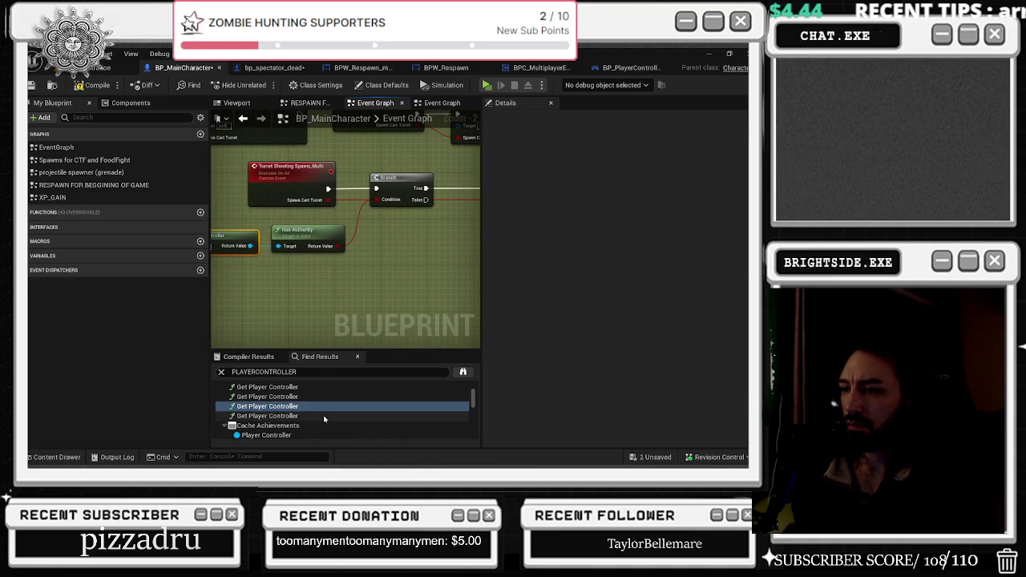
double_click(93, 185)
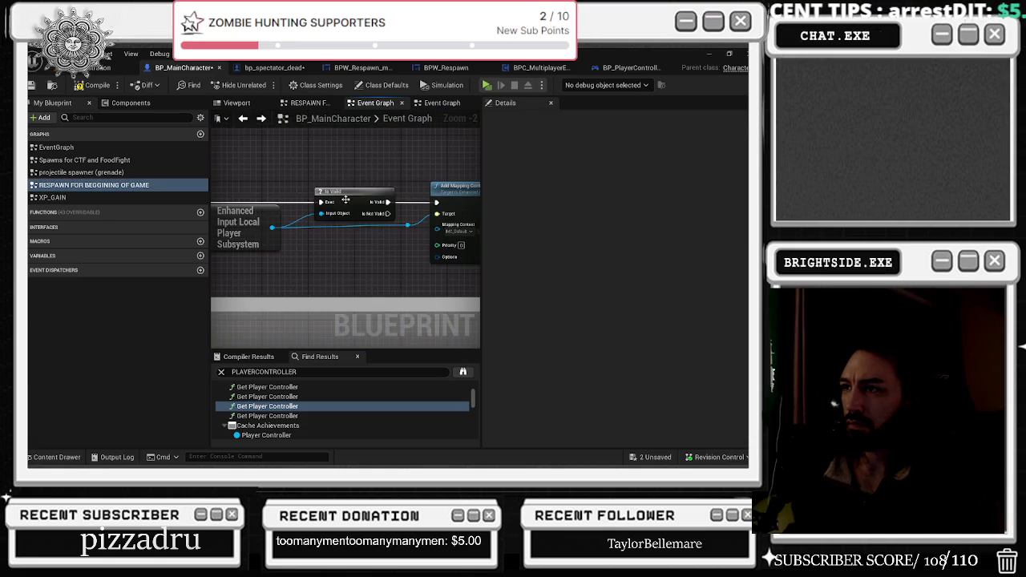
- In the respawn graph, select the Cast To PlayerController and Get Controller nodes
right_click(352, 201)
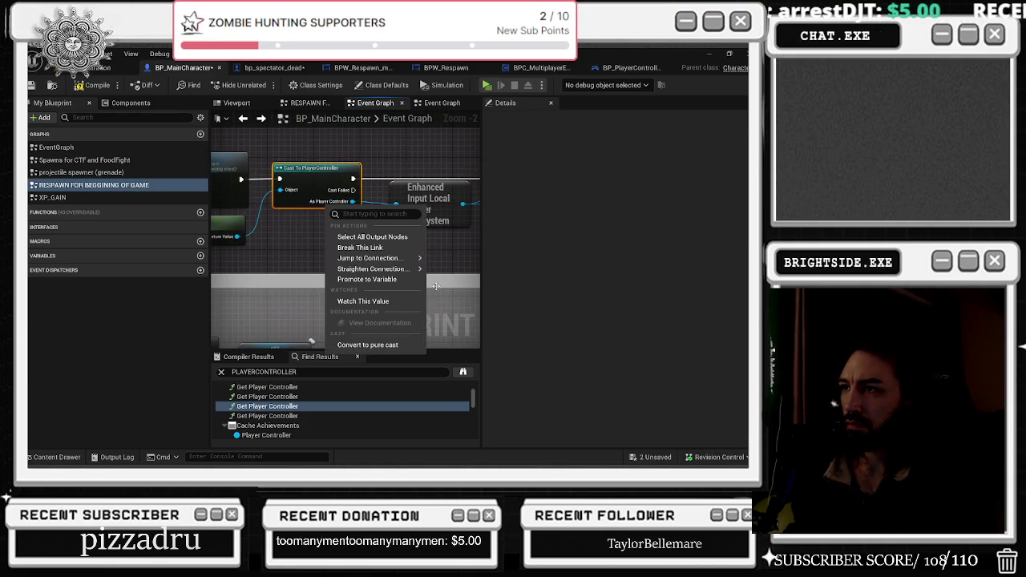
click(332, 264)
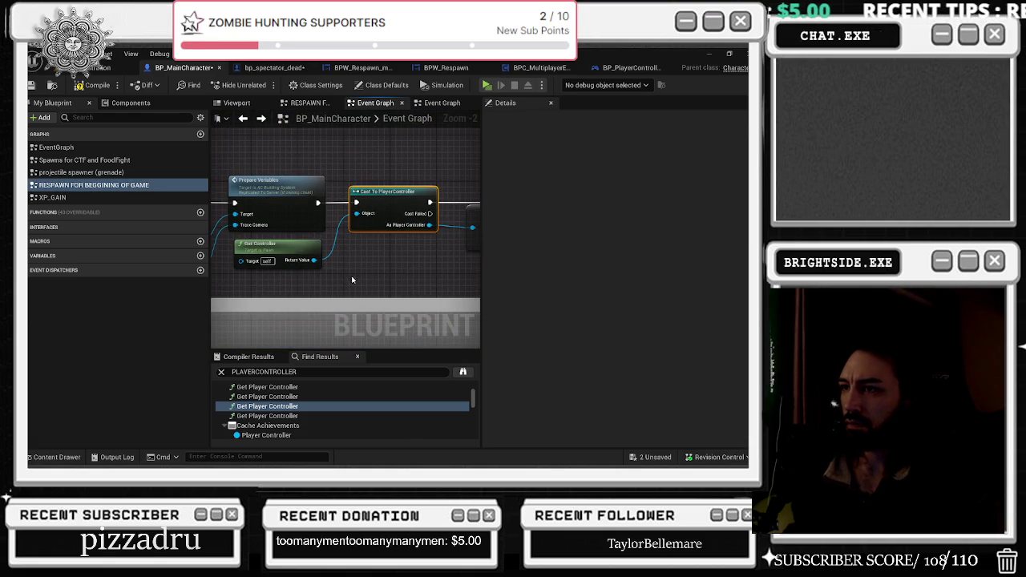
mouse_move(415, 242)
mouse_down()
mouse_move(290, 243)
mouse_move(264, 254)
mouse_up()
drag(317, 281, 273, 226)
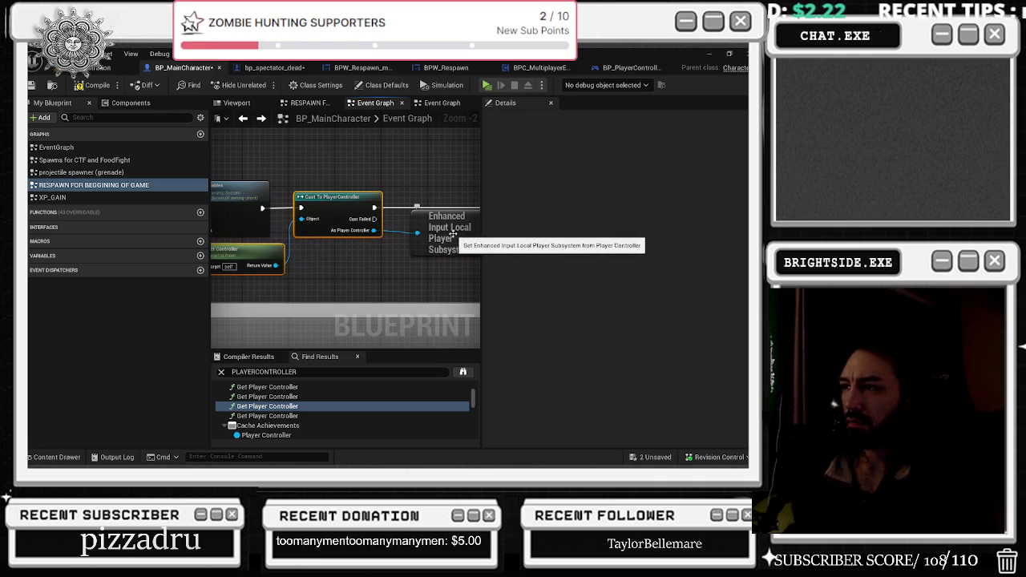
click(437, 195)
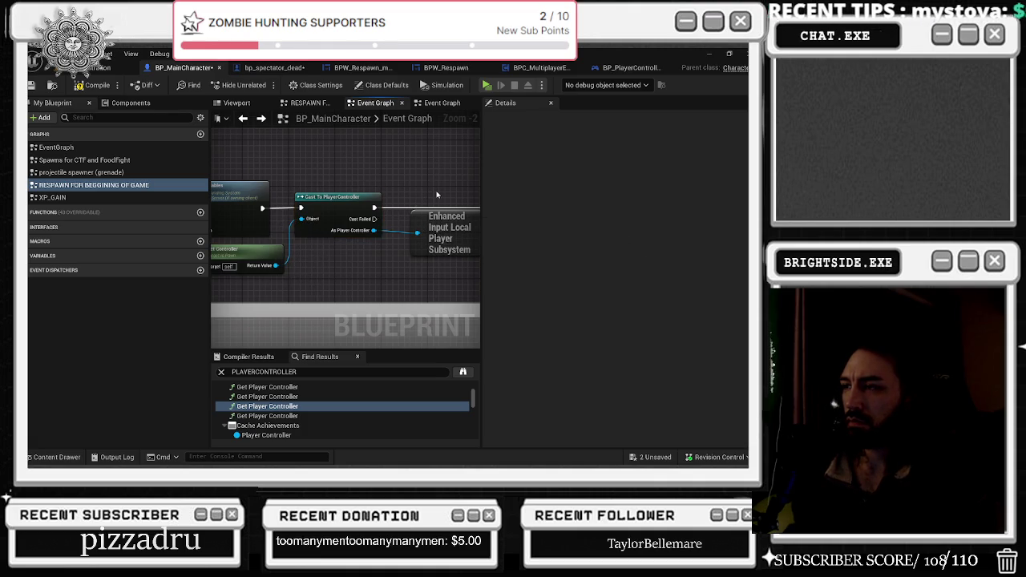
drag(282, 228, 349, 276)
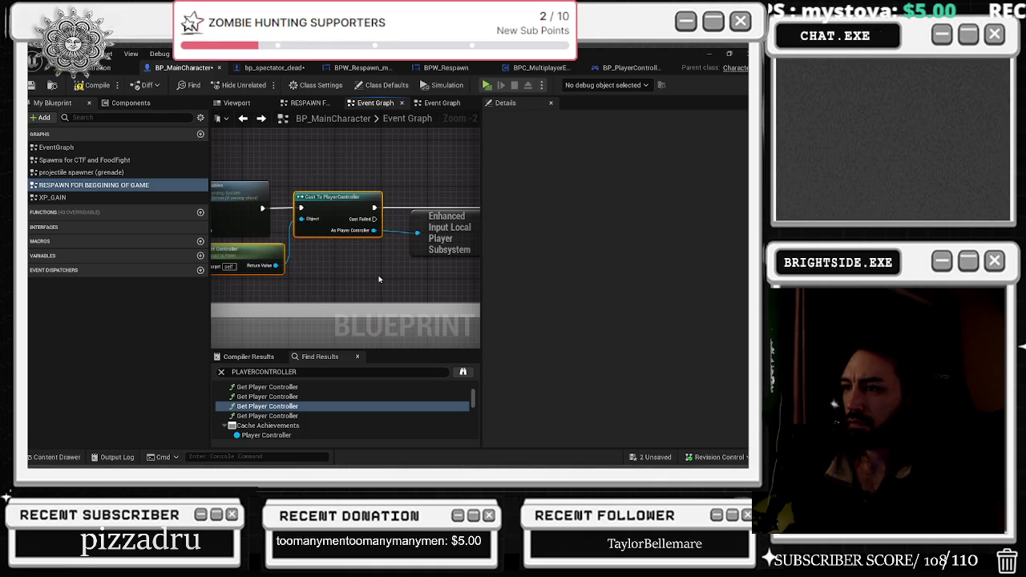
scroll(379, 279, down, 10)
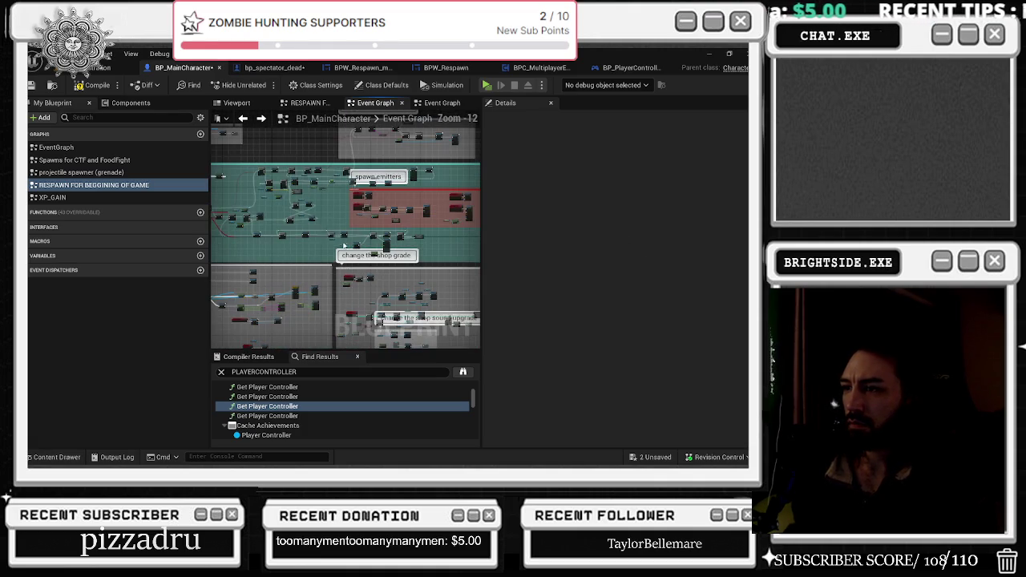
click(455, 108)
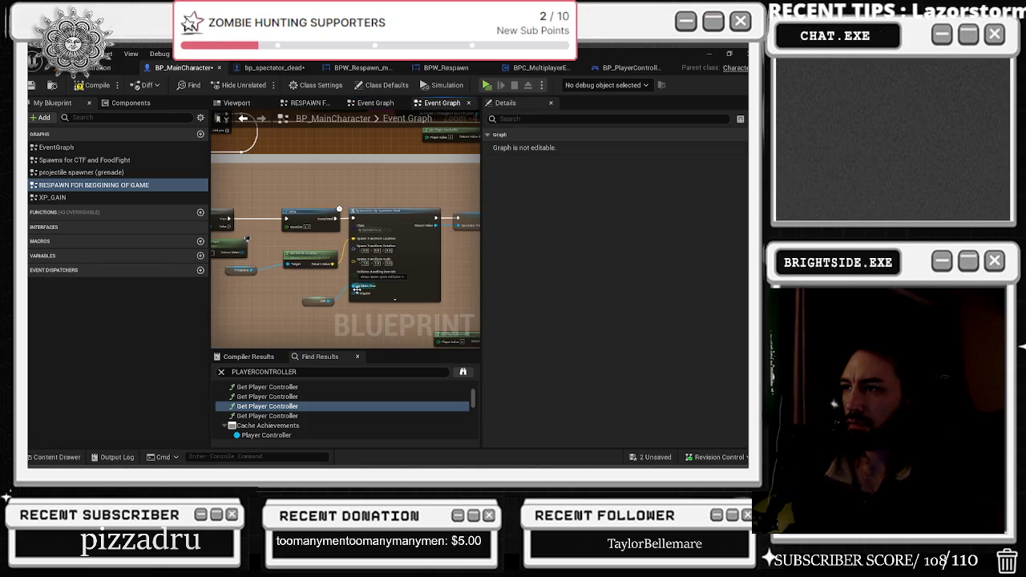
- Jump from the red event node back to the spectator spawn section of the graph
scroll(312, 228, up, 3)
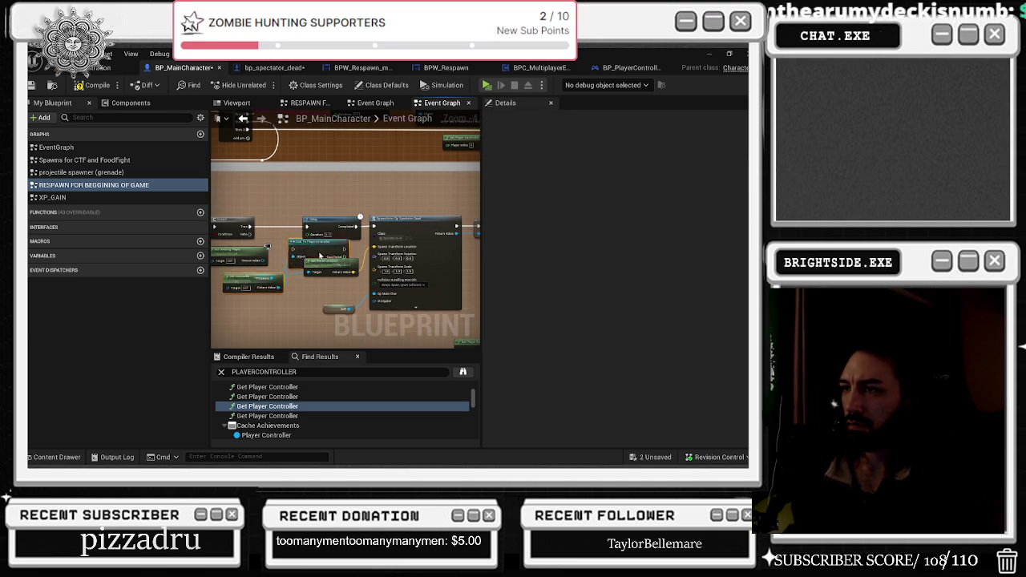
scroll(281, 256, down, 2)
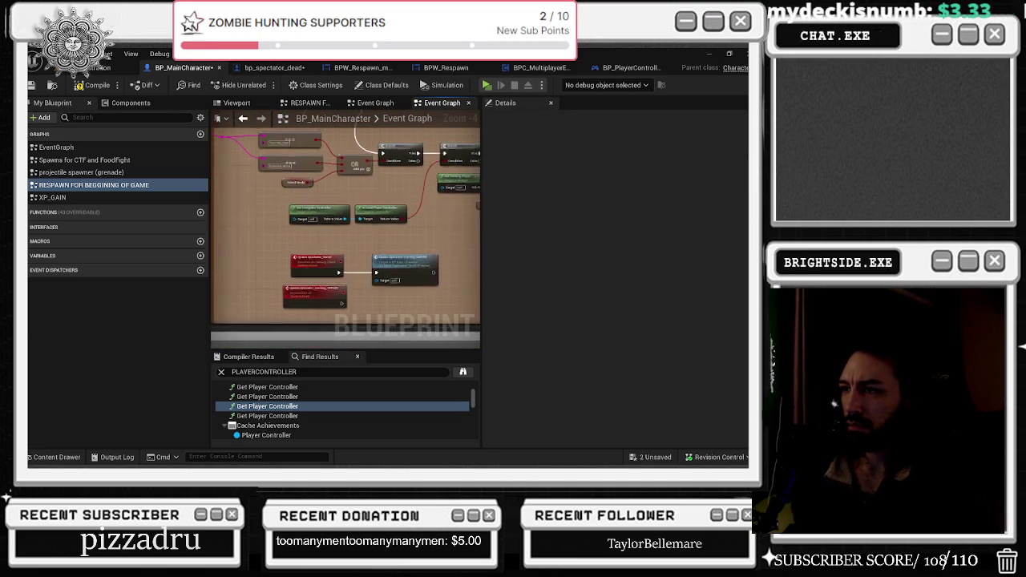
click(337, 264)
double_click(337, 265)
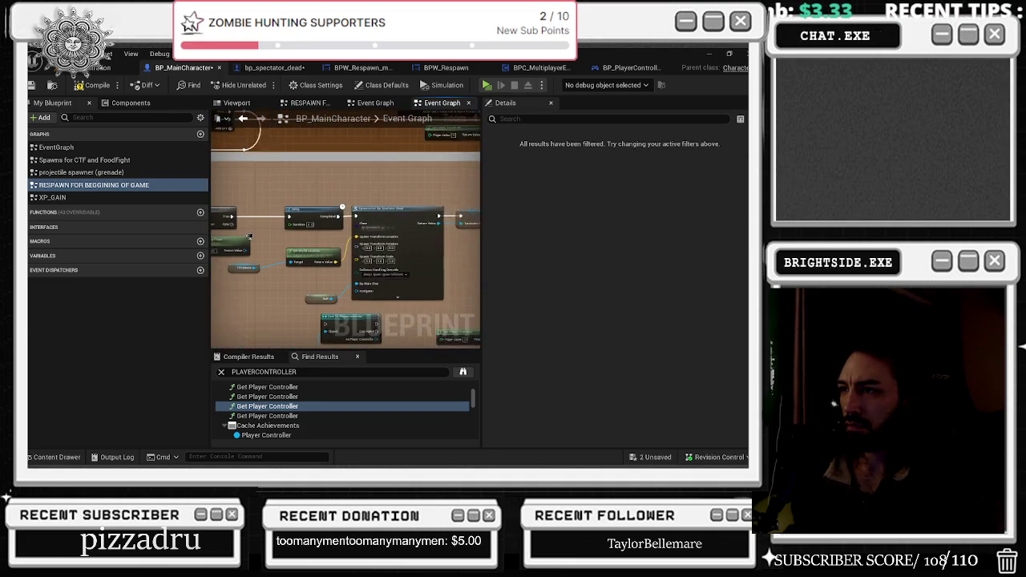
scroll(365, 240, up, 2)
- Search 'SPAWN SPECspect' from the cast output and review the SPAWN SPECTATOR PAWN macro's pins
drag(362, 312, 388, 302)
text(SPAWN SPEC)
text(spectat)
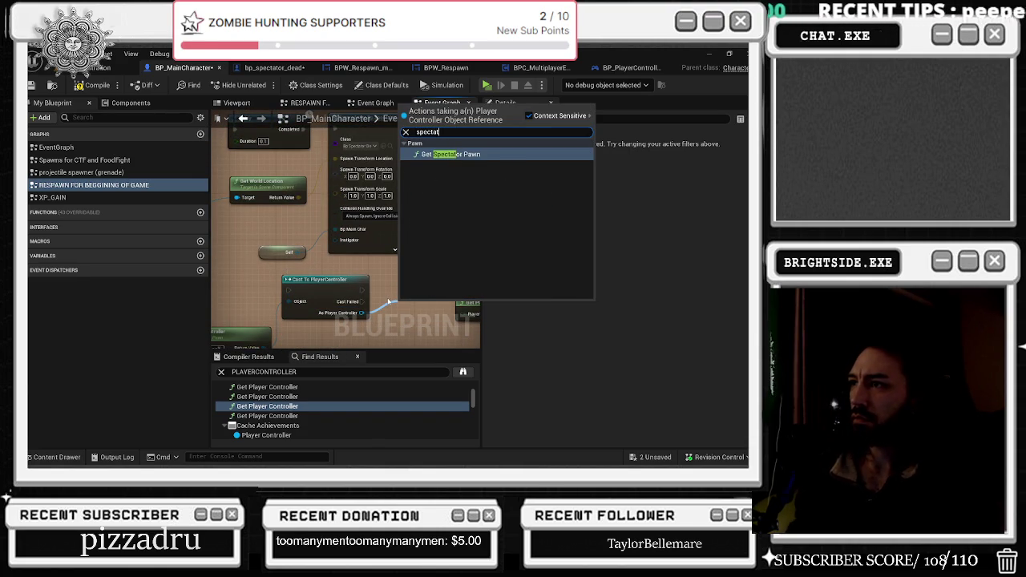
click(614, 68)
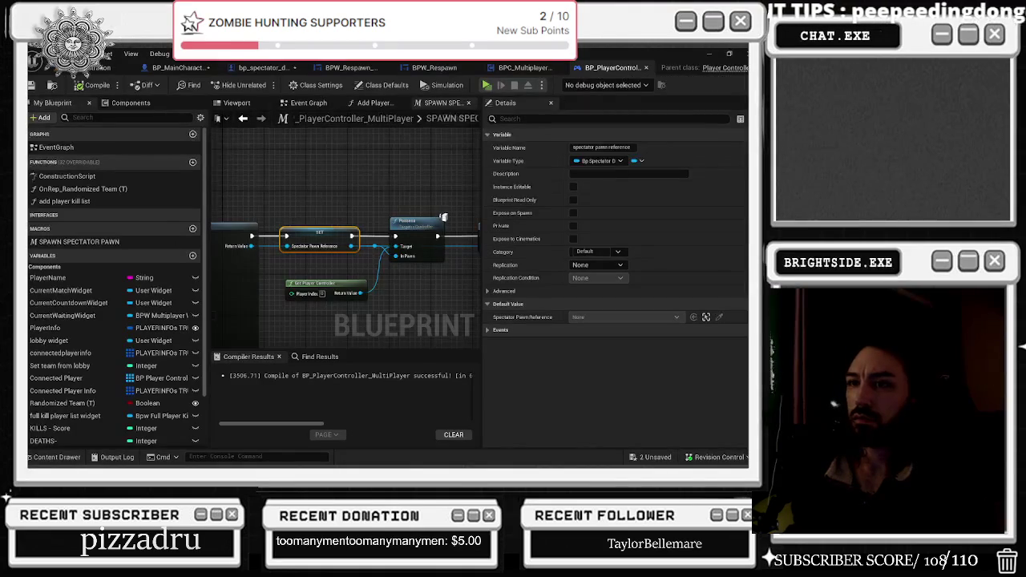
click(132, 242)
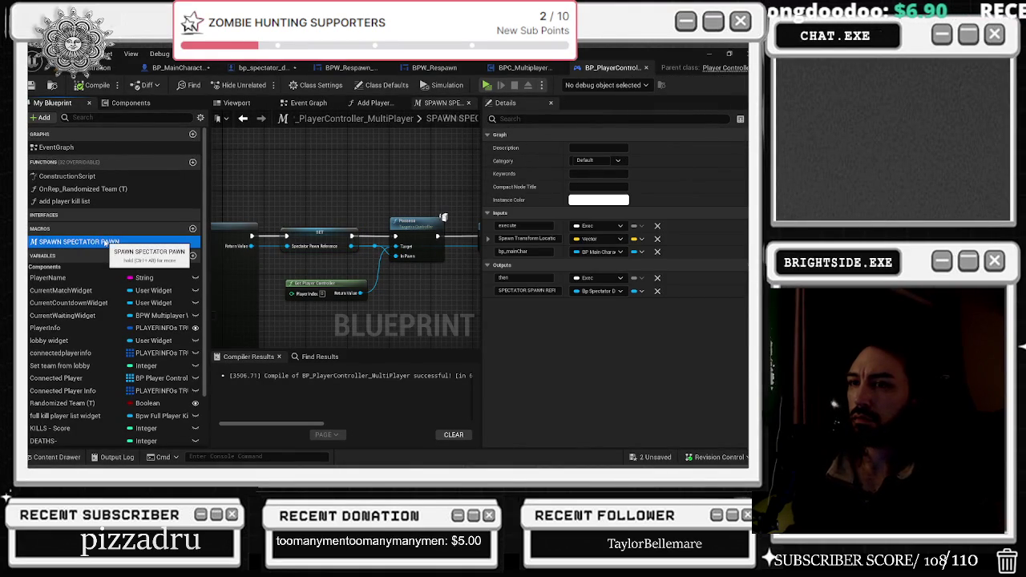
click(181, 67)
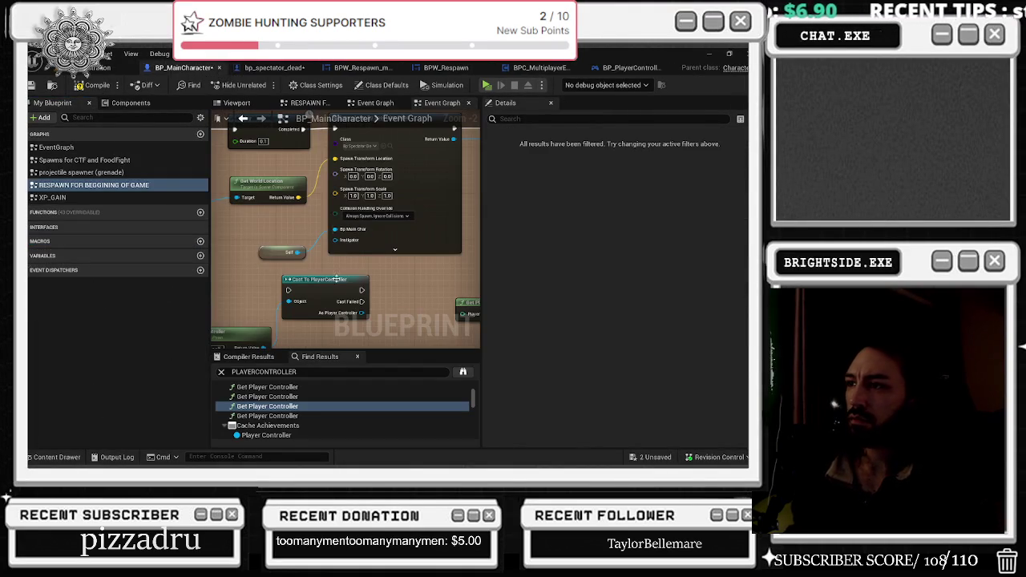
- Delete the generic Cast To PlayerController node from the respawn graph
drag(360, 312, 379, 315)
text(spa)
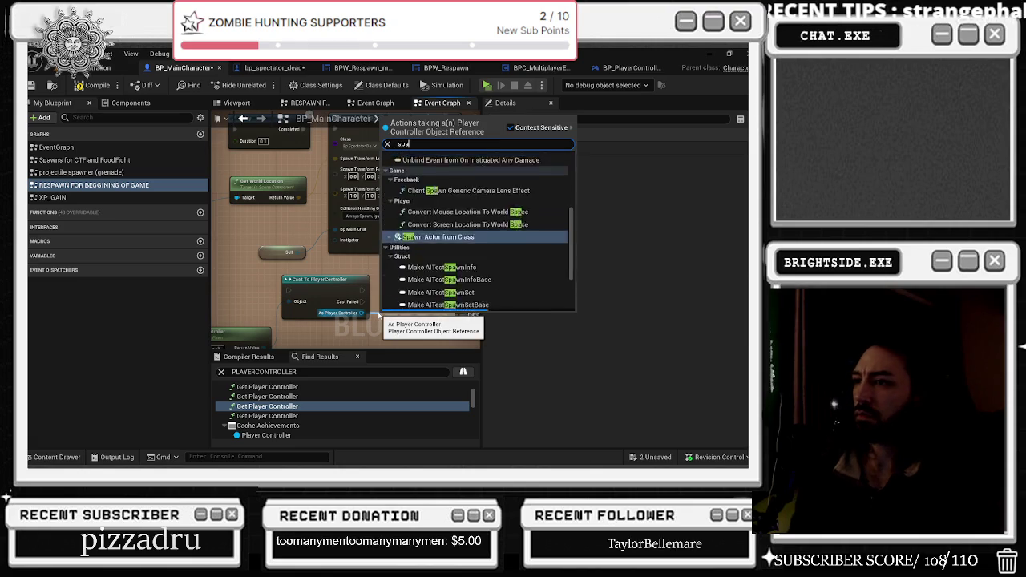
text(wn spec)
click(255, 272)
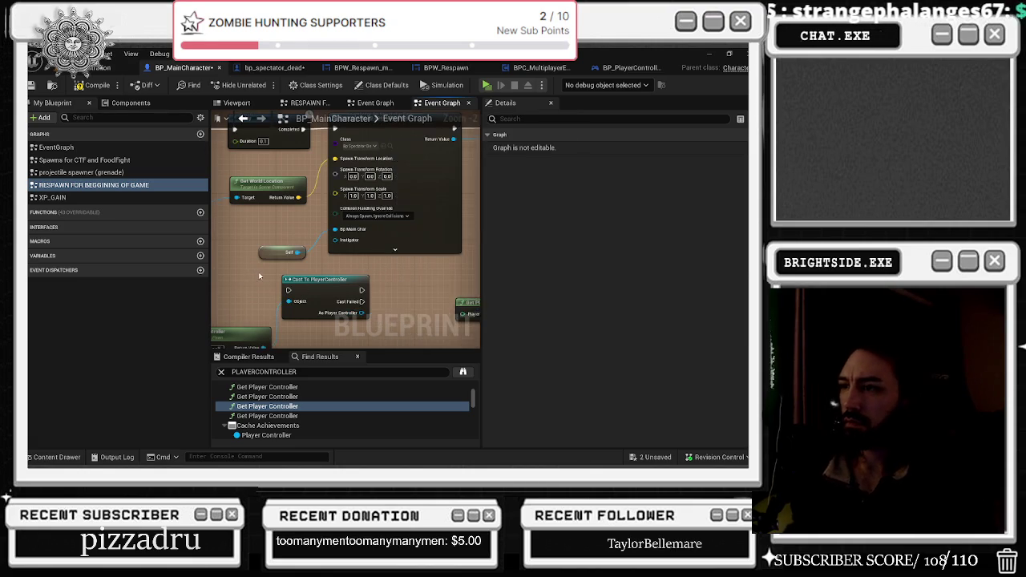
key(Delete)
click(266, 319)
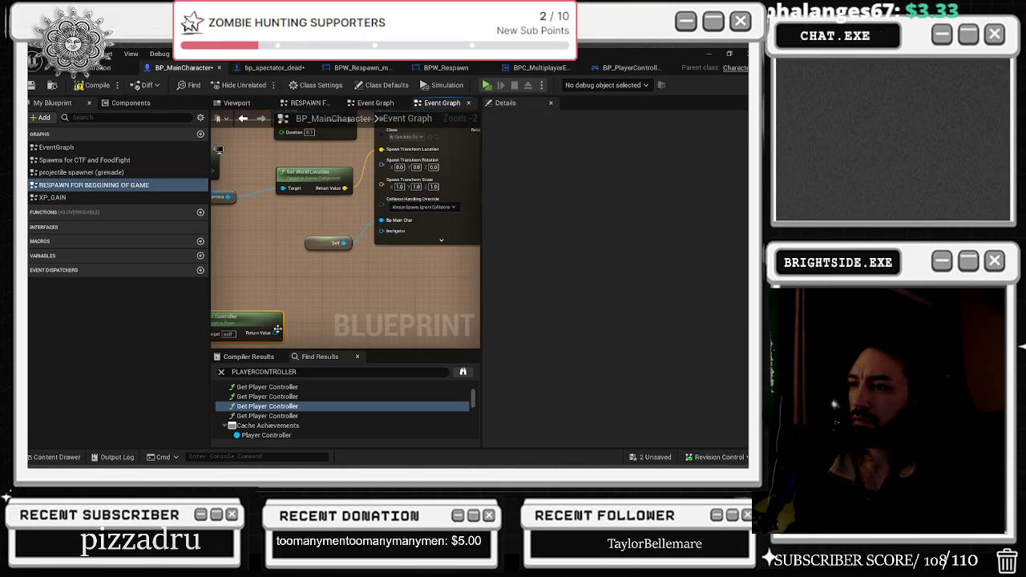
- Add Cast To BP_PlayerController_MultiPlayer, feeding Get Player Controller's Return Value into its Object
right_click(326, 304)
text(bp_)
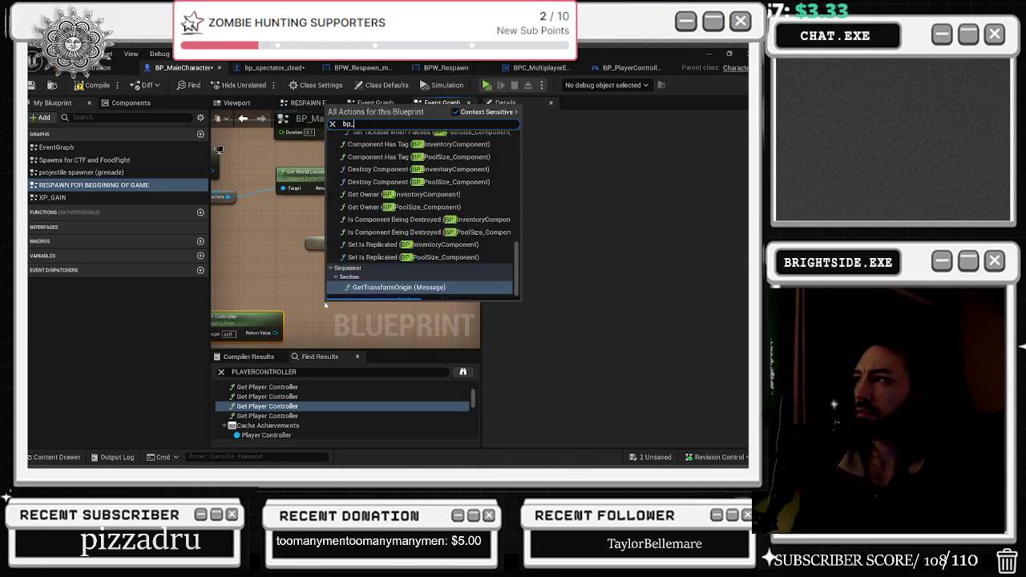
text(playercon)
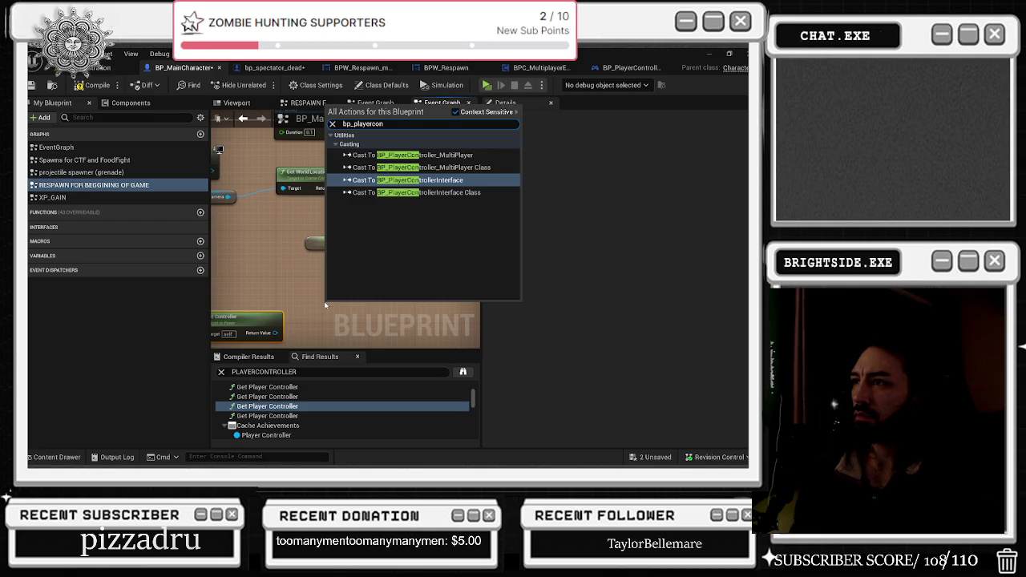
key(Up)
key(Up)
key(Return)
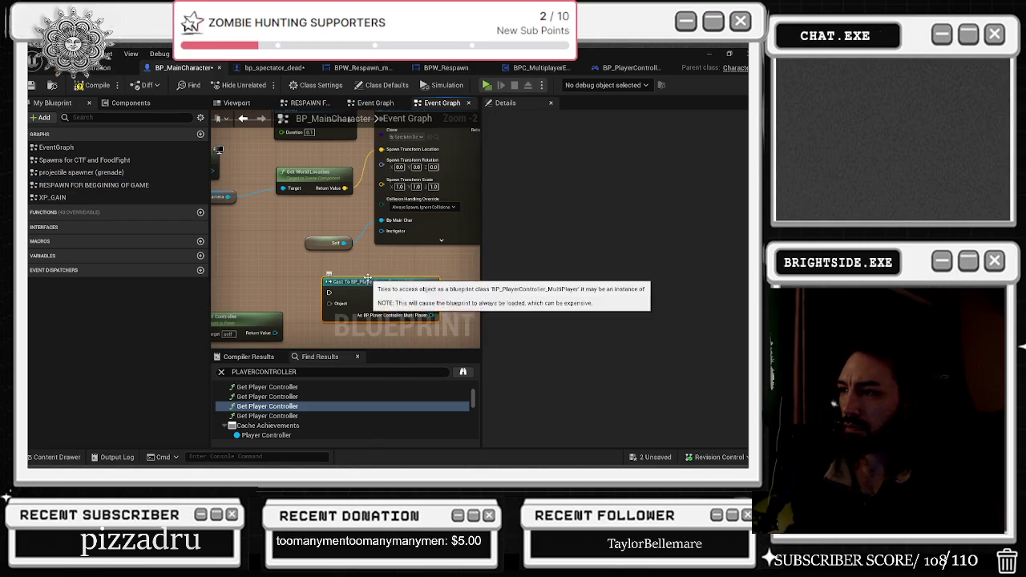
drag(275, 333, 328, 303)
click(300, 372)
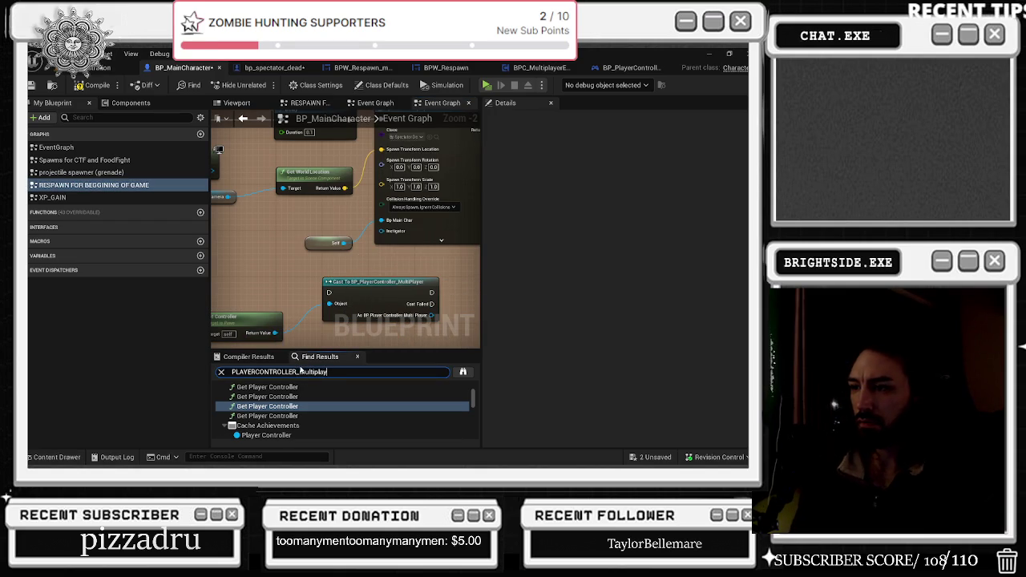
key(Return)
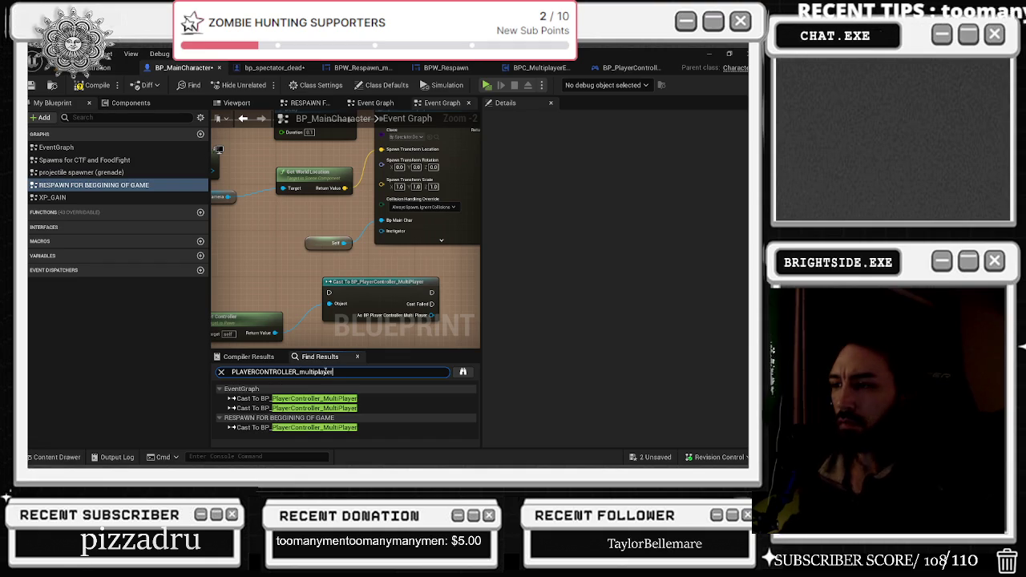
click(329, 398)
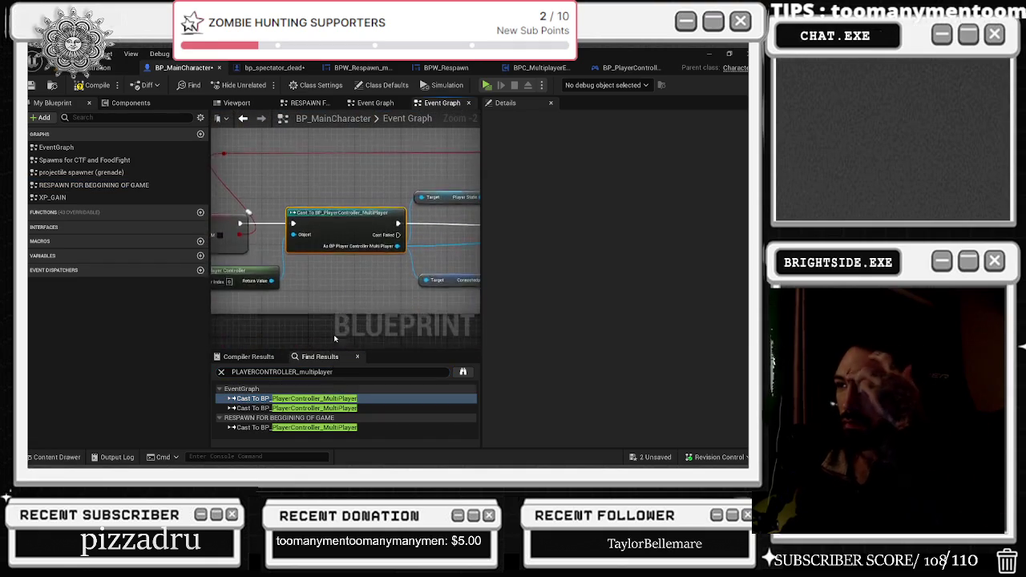
scroll(366, 303, down, 2)
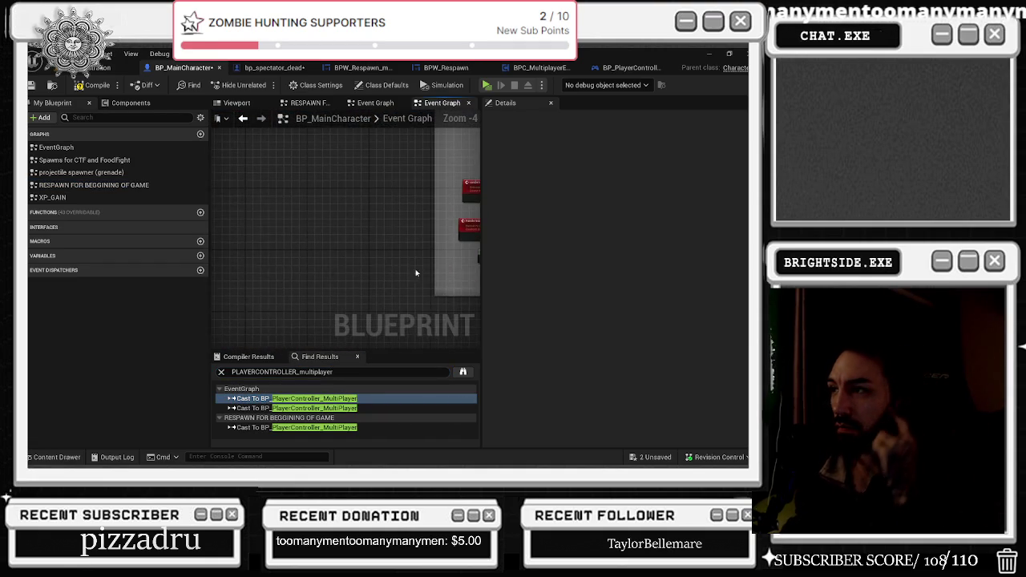
scroll(326, 181, up, 1)
scroll(431, 190, up, 1)
click(329, 398)
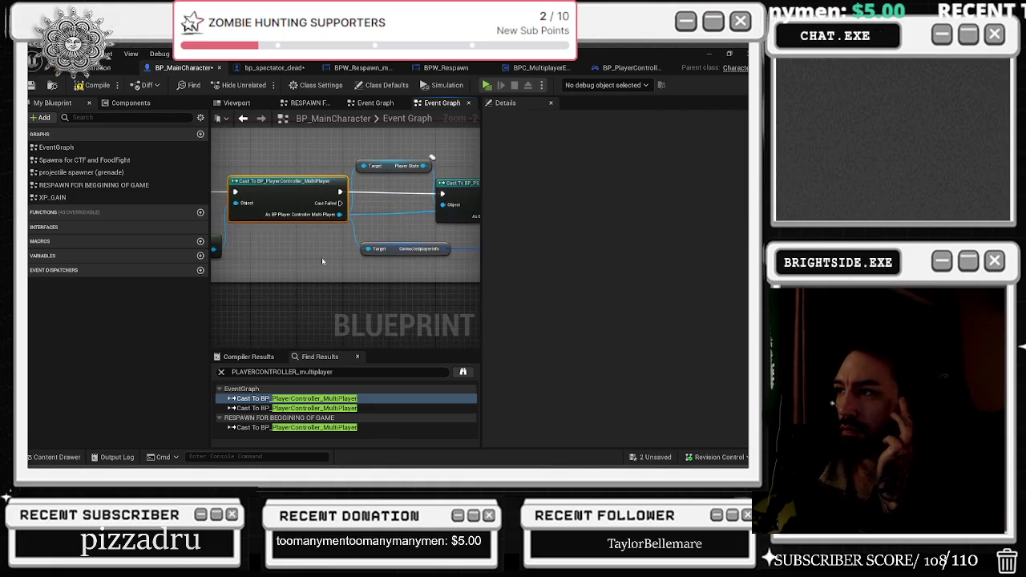
click(290, 408)
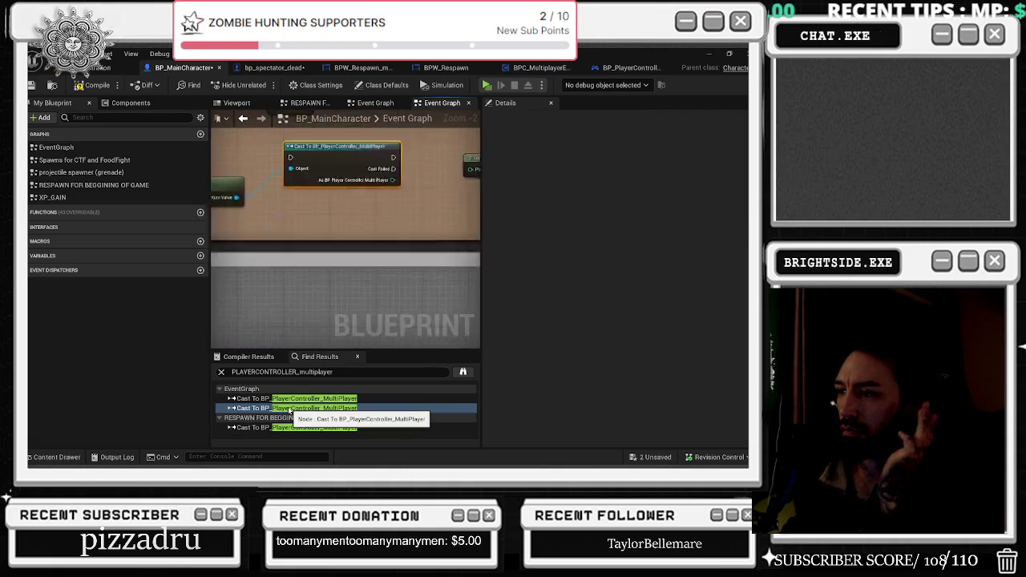
click(317, 428)
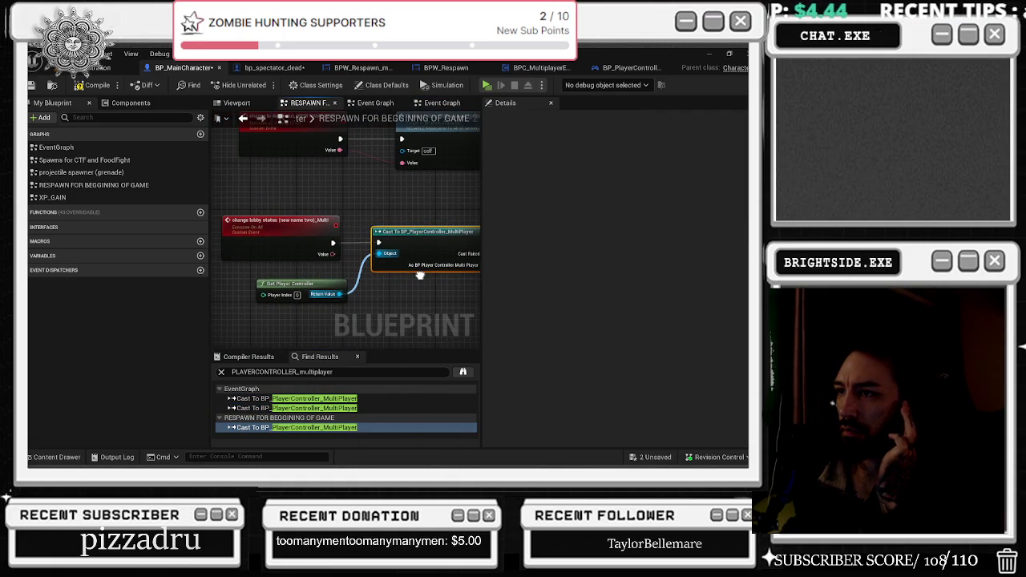
drag(420, 275, 274, 264)
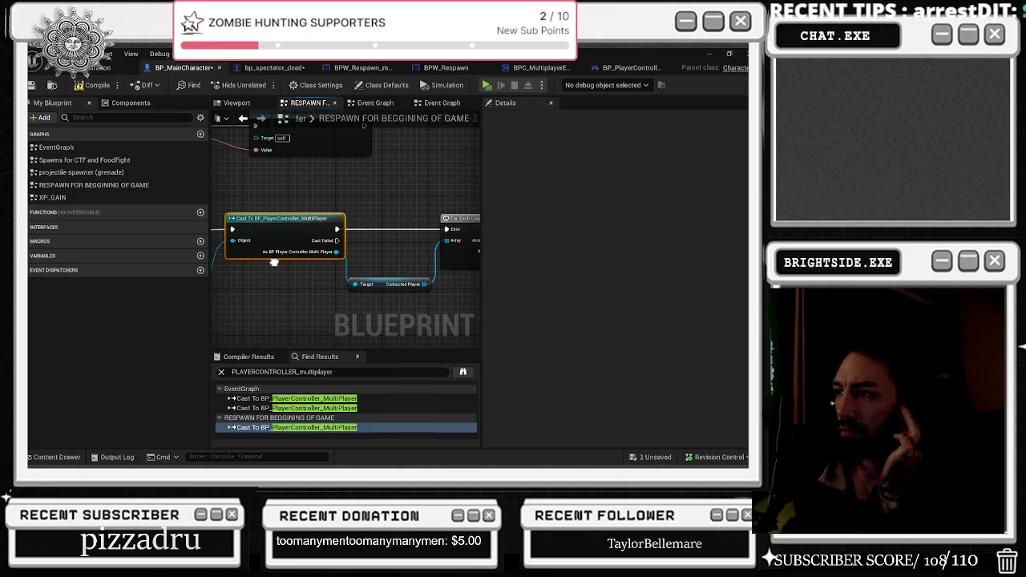
click(294, 408)
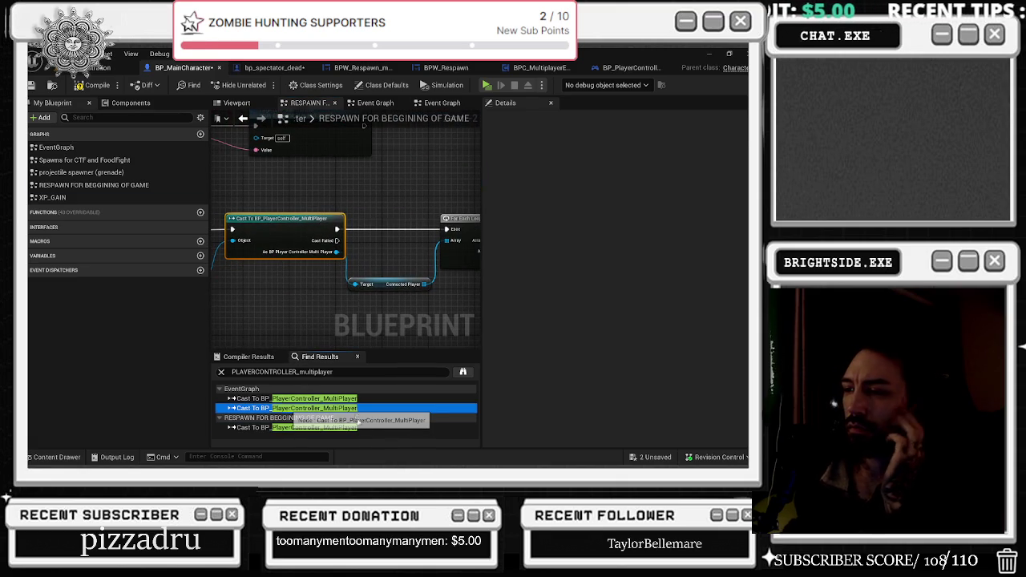
double_click(293, 408)
scroll(381, 247, down, 6)
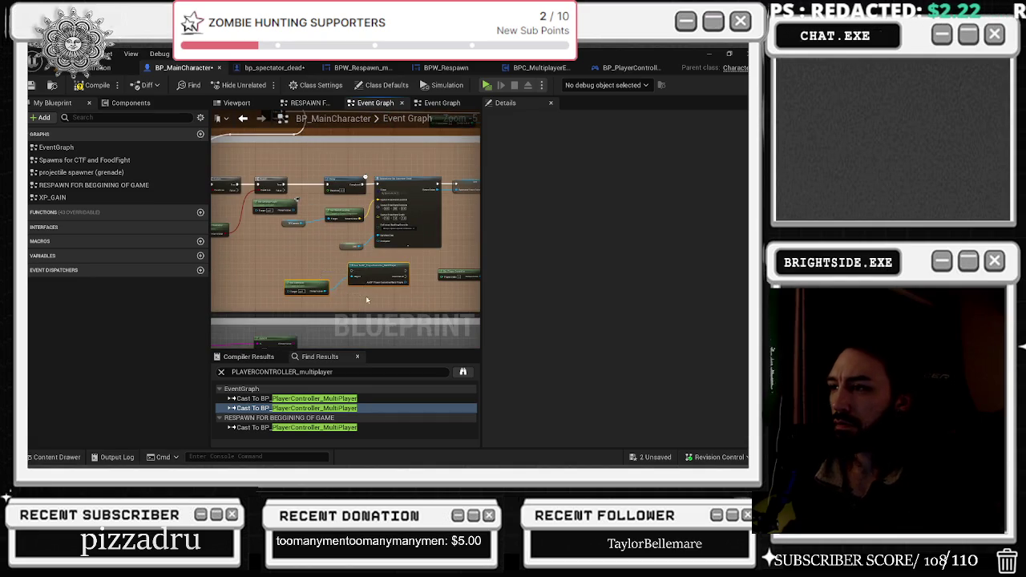
scroll(340, 278, up, 1)
double_click(293, 398)
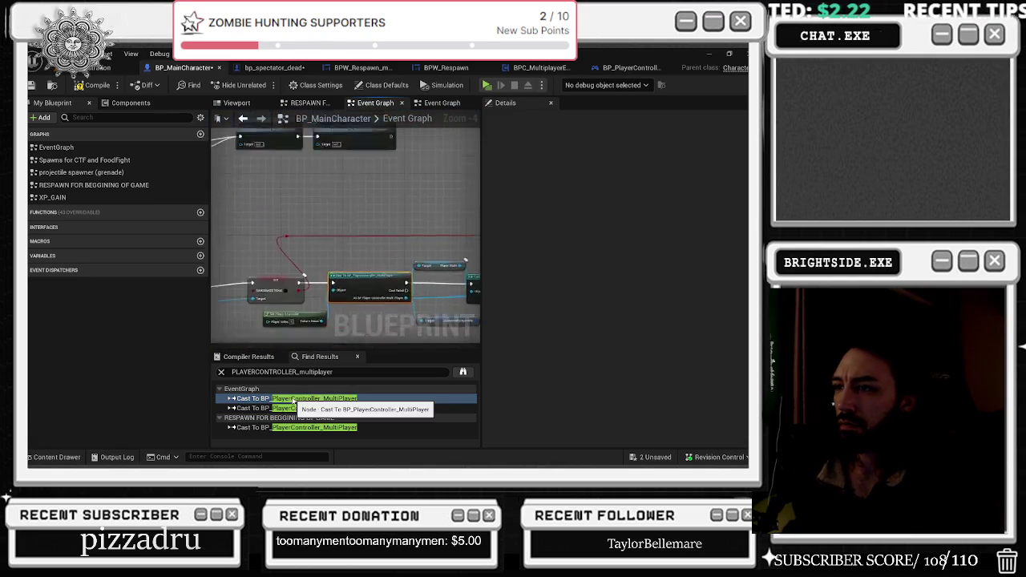
click(244, 119)
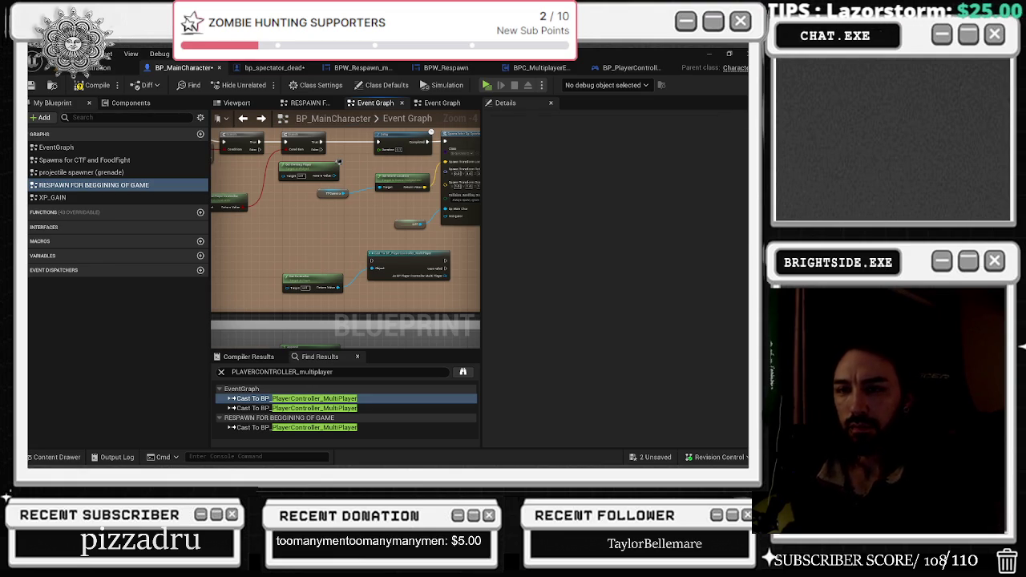
scroll(363, 258, up, 4)
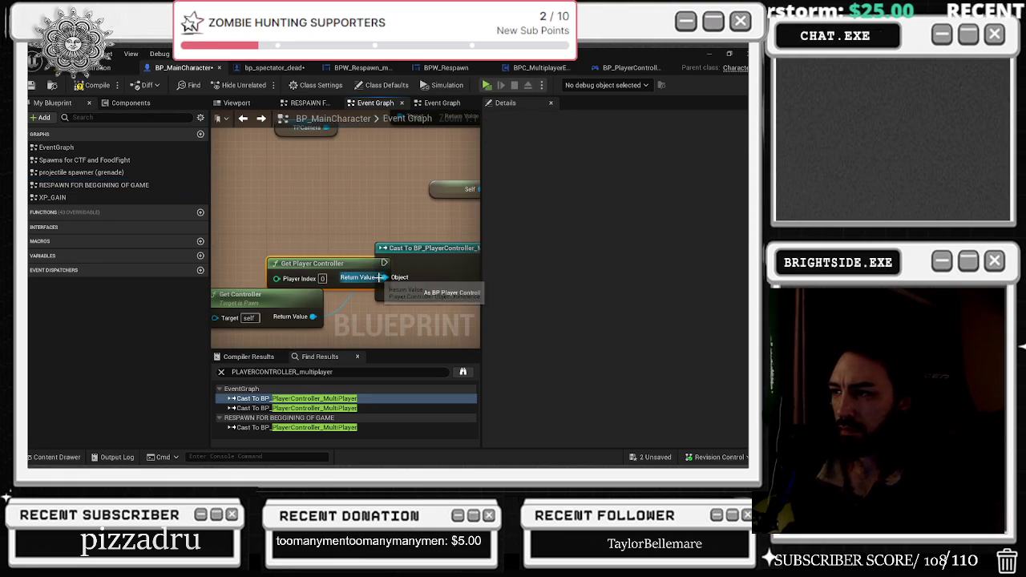
key(alt+Tab)
key(alt+Tab)
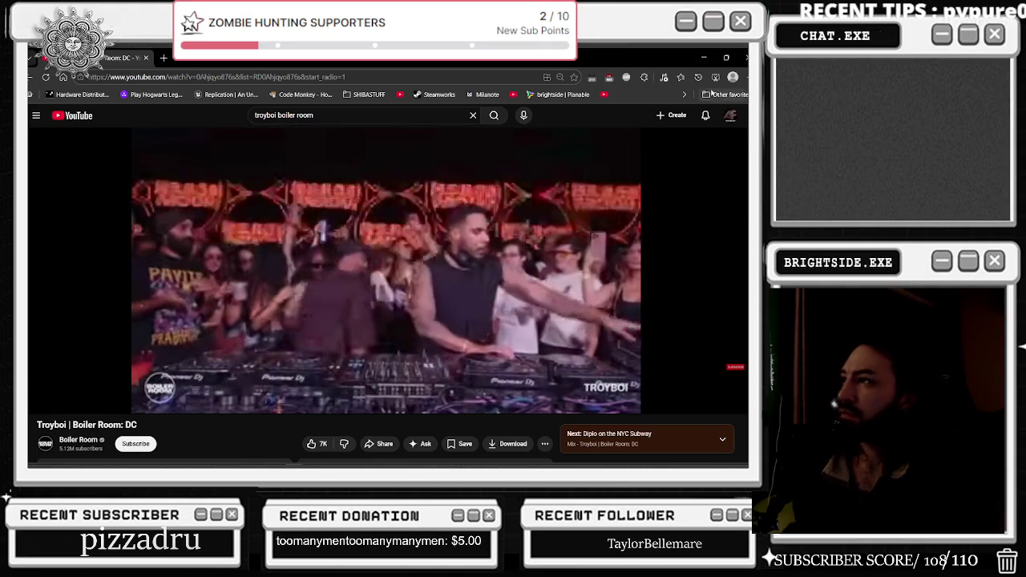
key(alt+Tab)
scroll(312, 251, down, 3)
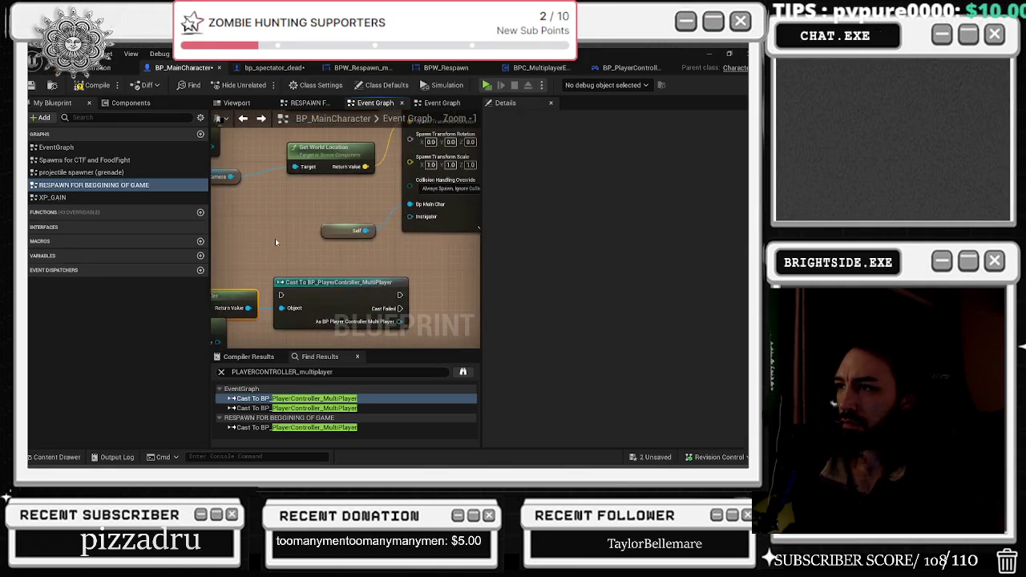
scroll(278, 165, down, 1)
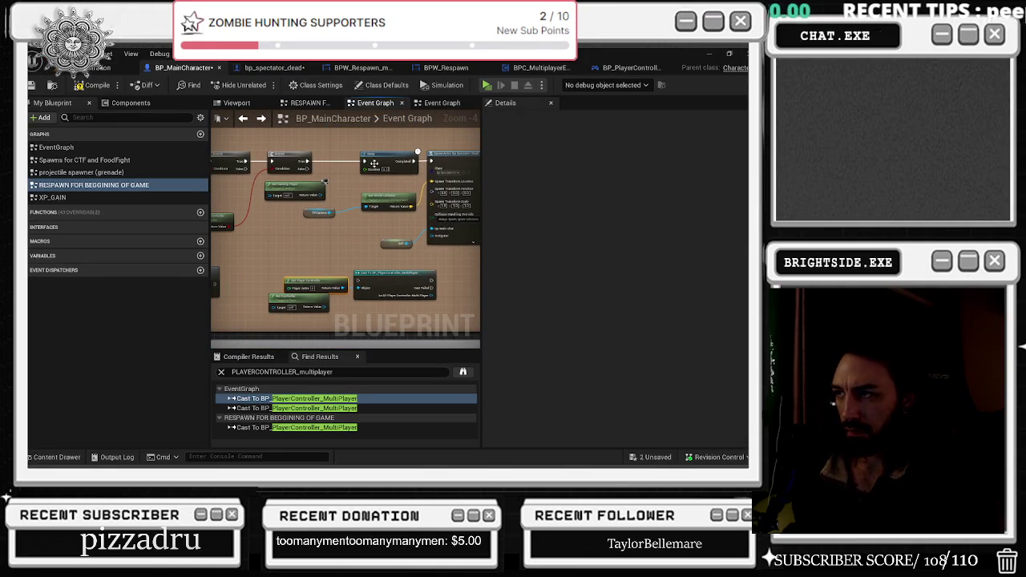
mouse_move(309, 298)
mouse_down()
mouse_move(345, 298)
mouse_move(336, 257)
mouse_move(389, 274)
mouse_move(377, 248)
mouse_up()
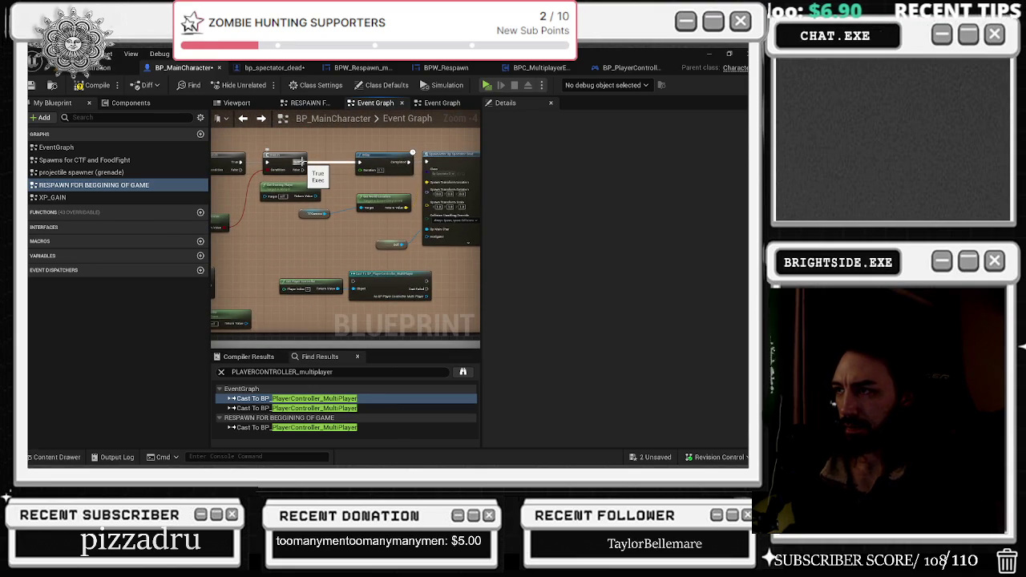
drag(302, 160, 238, 174)
drag(362, 311, 373, 313)
text(spectat)
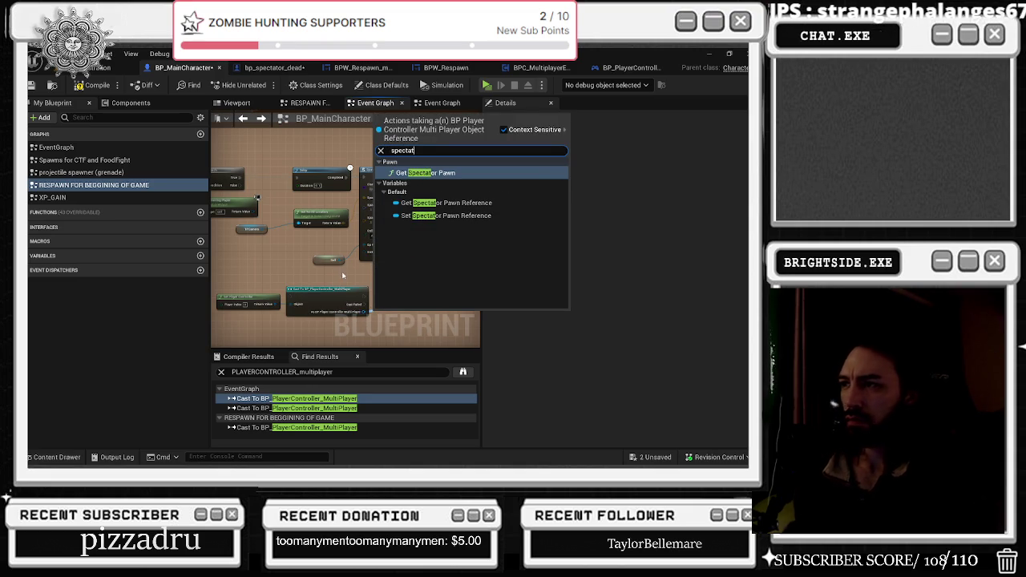
key(Return)
scroll(324, 315, up, 1)
click(323, 312)
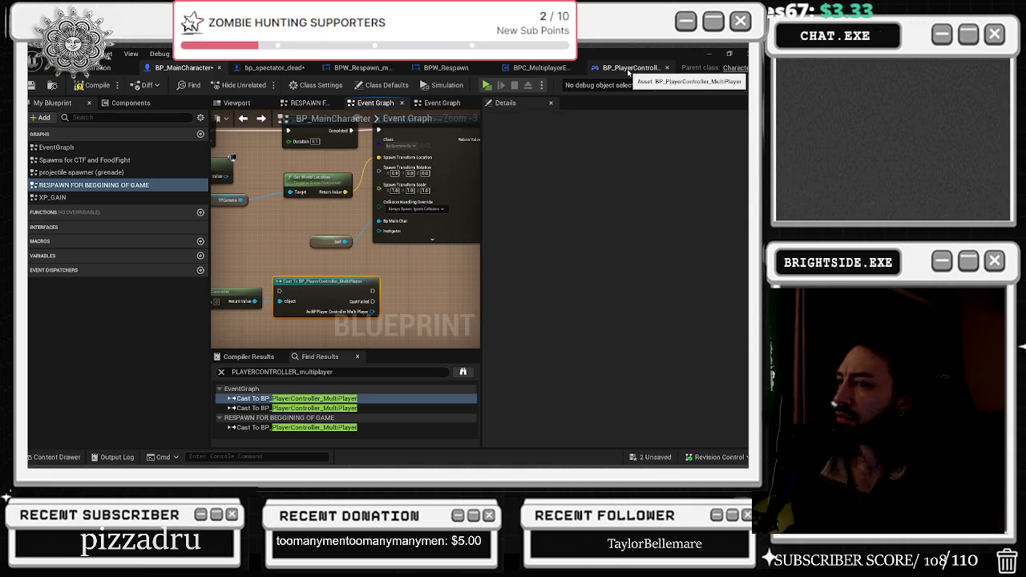
- In BP_PlayerController_MultiPlayer, show the SPAWN SPECTATOR PAWN macro's settings
click(630, 68)
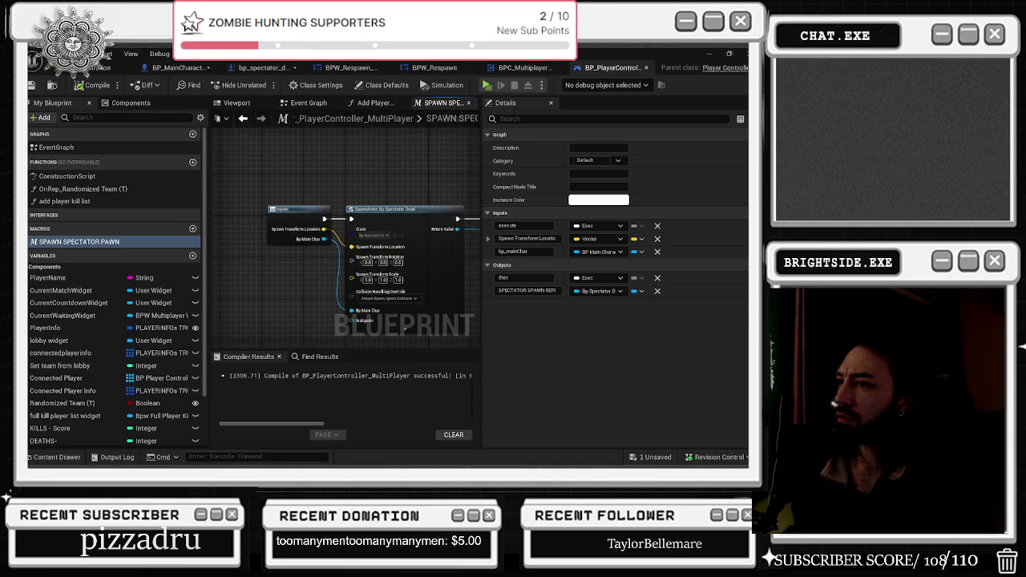
click(277, 211)
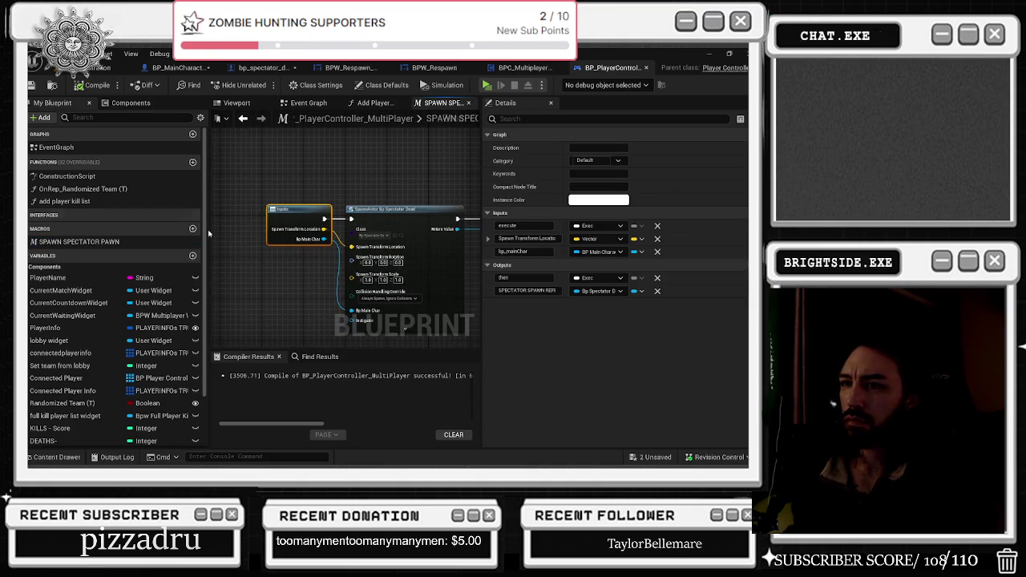
click(79, 247)
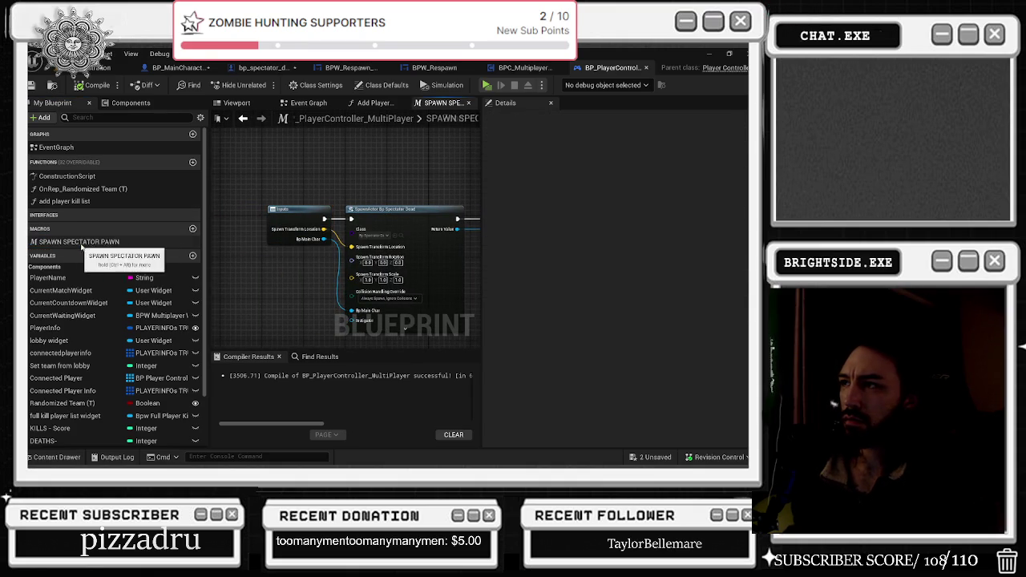
click(319, 207)
drag(387, 191, 445, 178)
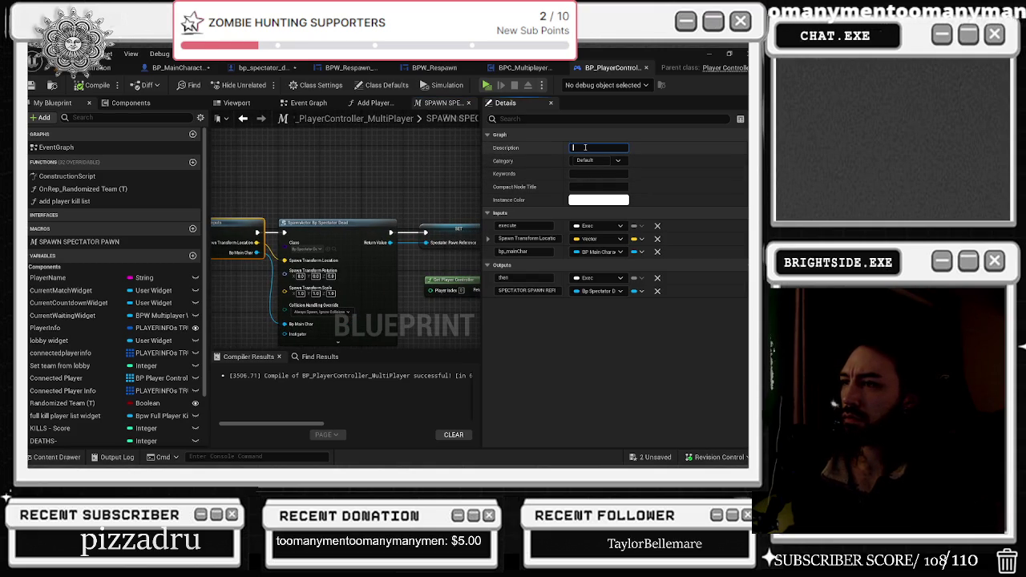
- Set the macro's description to 'Spectator' and select its spawn nodes for reuse
click(587, 147)
text(Spectator)
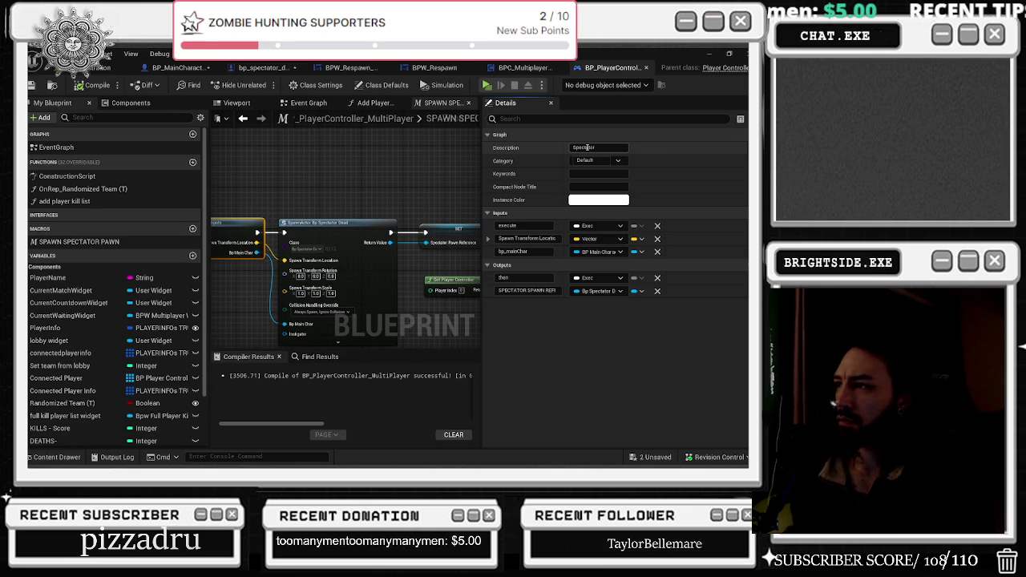
key(Return)
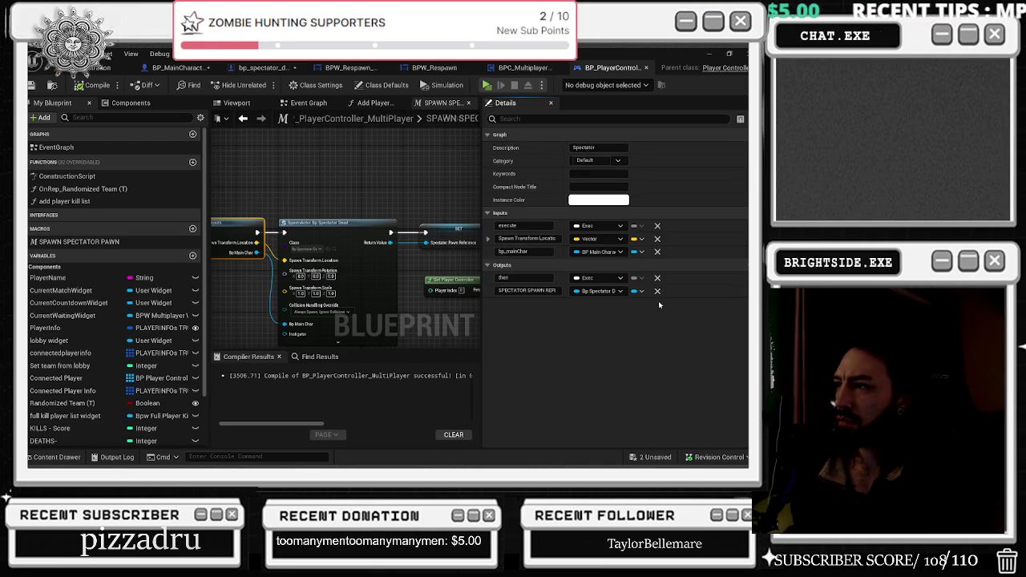
drag(293, 186, 405, 201)
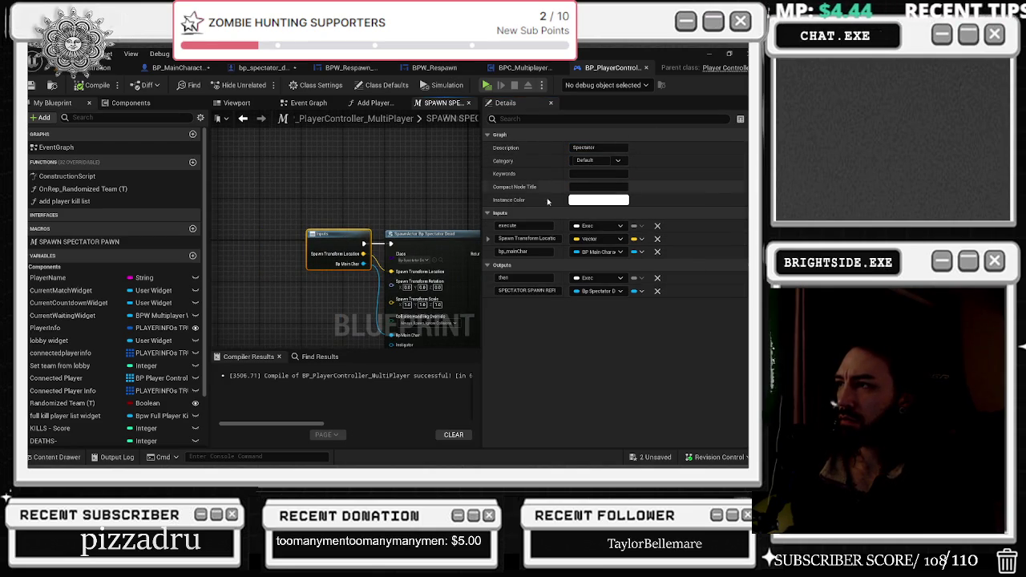
scroll(230, 180, down, 5)
drag(231, 181, 309, 211)
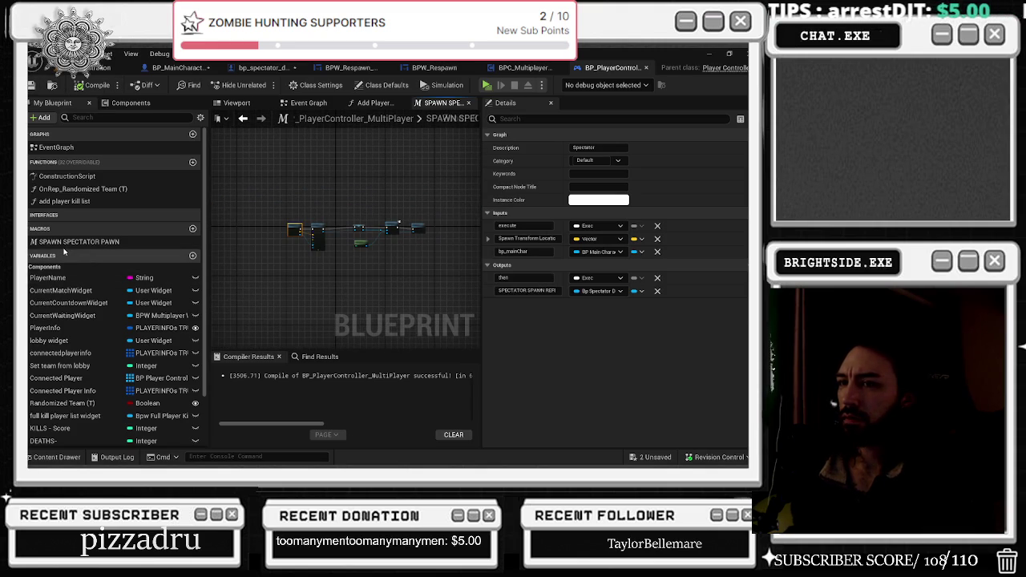
scroll(428, 229, up, 3)
scroll(326, 287, up, 2)
click(303, 231)
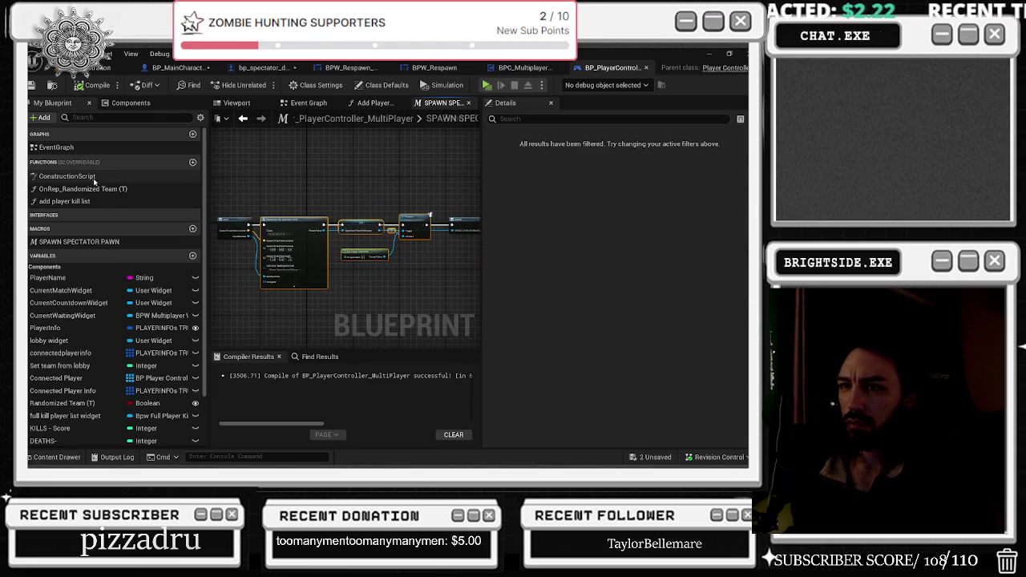
- Create a 'spectator spawn' function with the pasted spawn and possess nodes, returning the spectator pawn
click(192, 163)
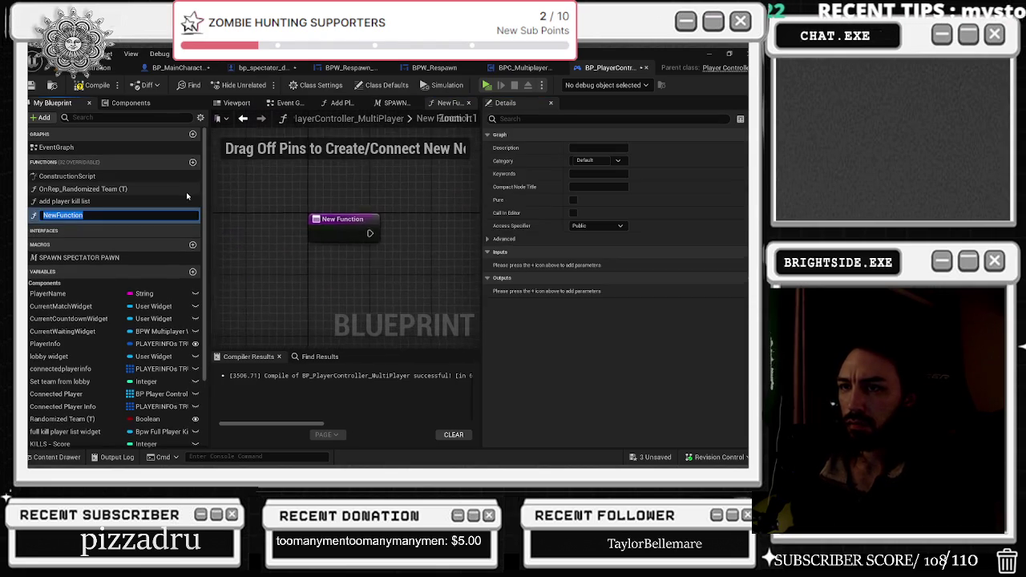
text(spectator spawn)
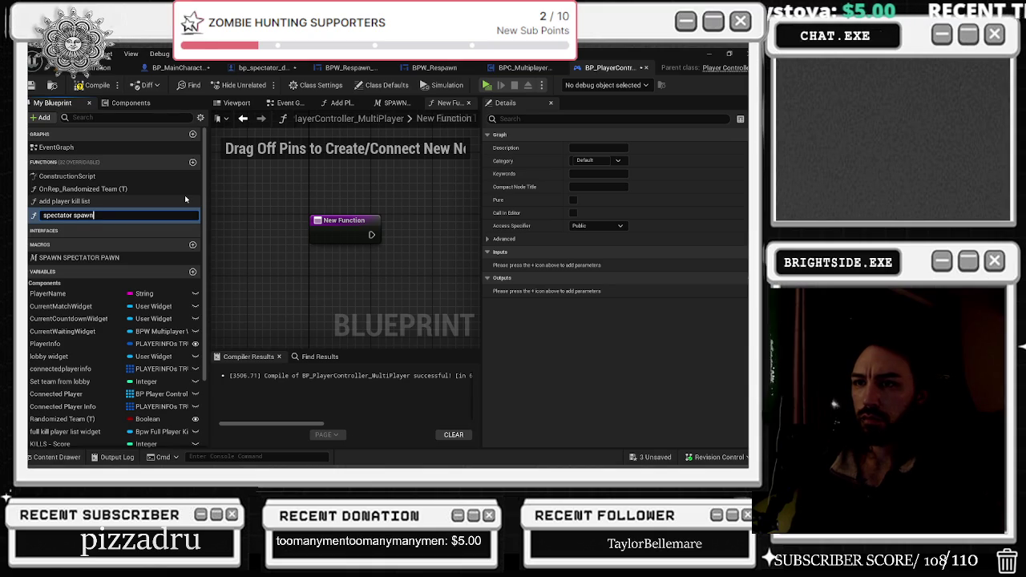
key(Return)
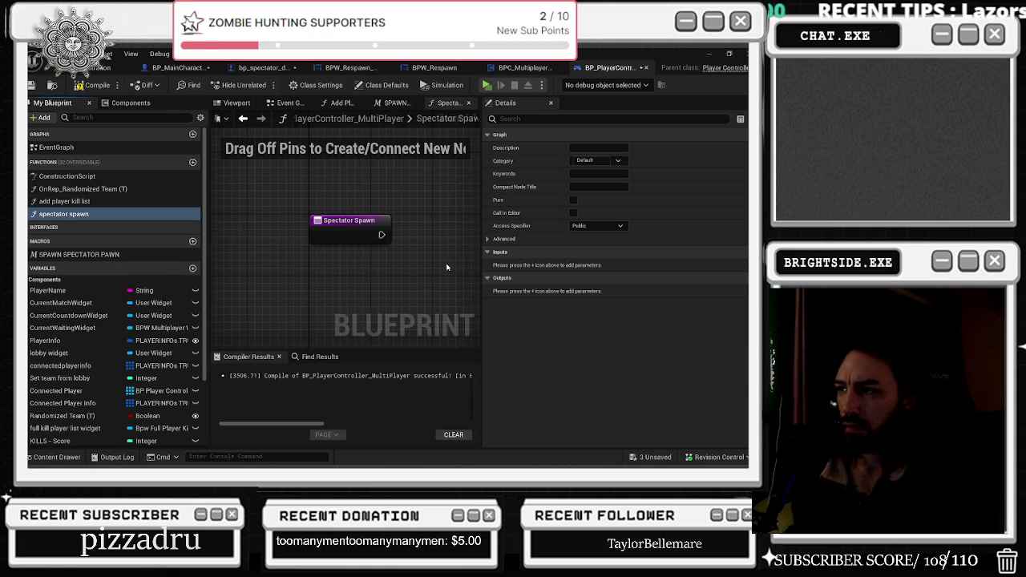
click(740, 278)
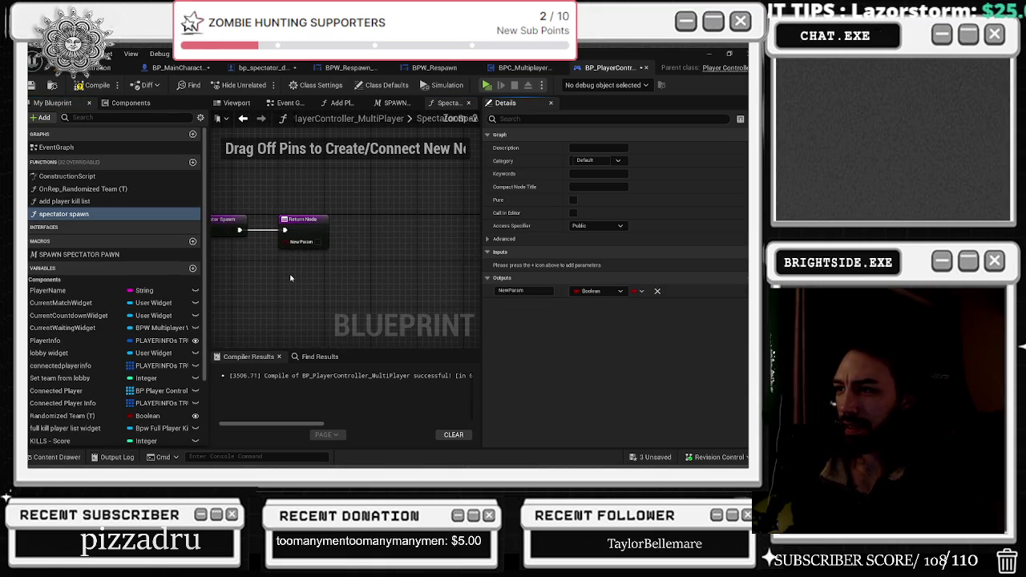
drag(301, 236, 463, 231)
key(ctrl+v)
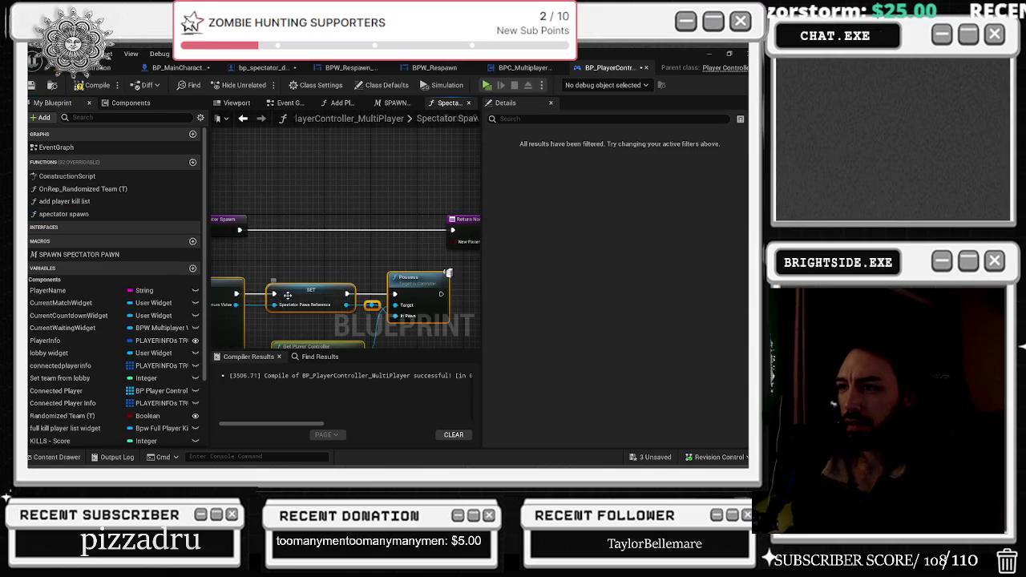
drag(389, 224, 459, 224)
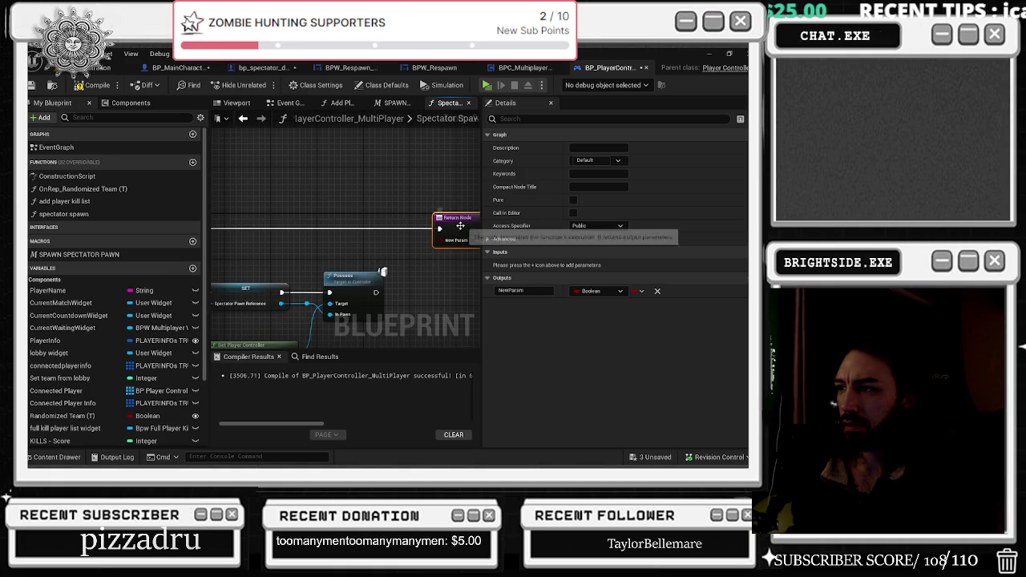
drag(383, 272, 408, 185)
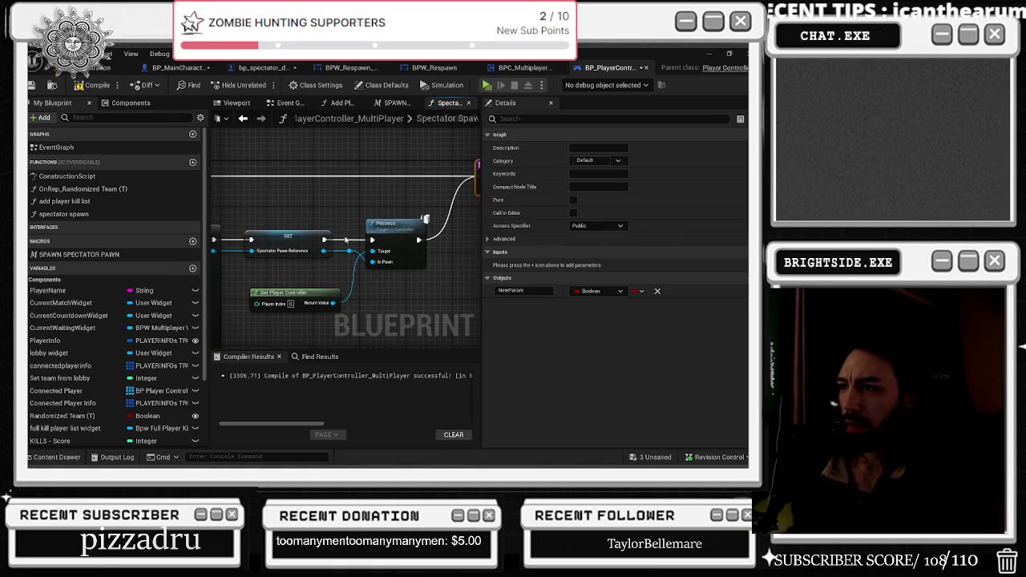
drag(390, 221, 298, 265)
mouse_move(257, 297)
mouse_down()
mouse_move(345, 273)
mouse_move(417, 233)
mouse_up()
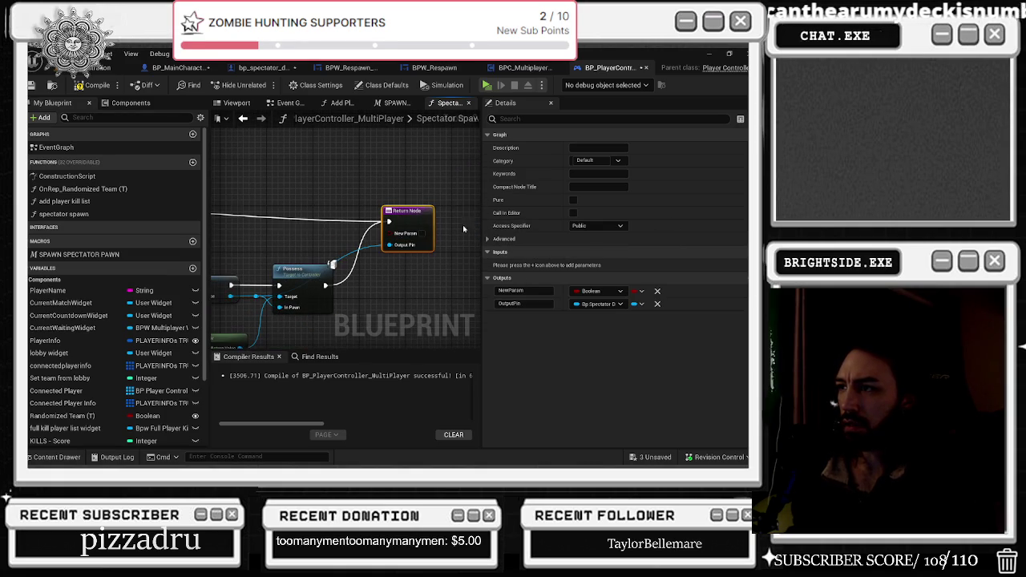
click(657, 291)
- Make Spawn Transform Location and bp_mainChar inputs of the spectator spawn function
drag(303, 234, 575, 246)
mouse_move(347, 228)
mouse_down()
mouse_move(250, 234)
mouse_move(320, 279)
mouse_up()
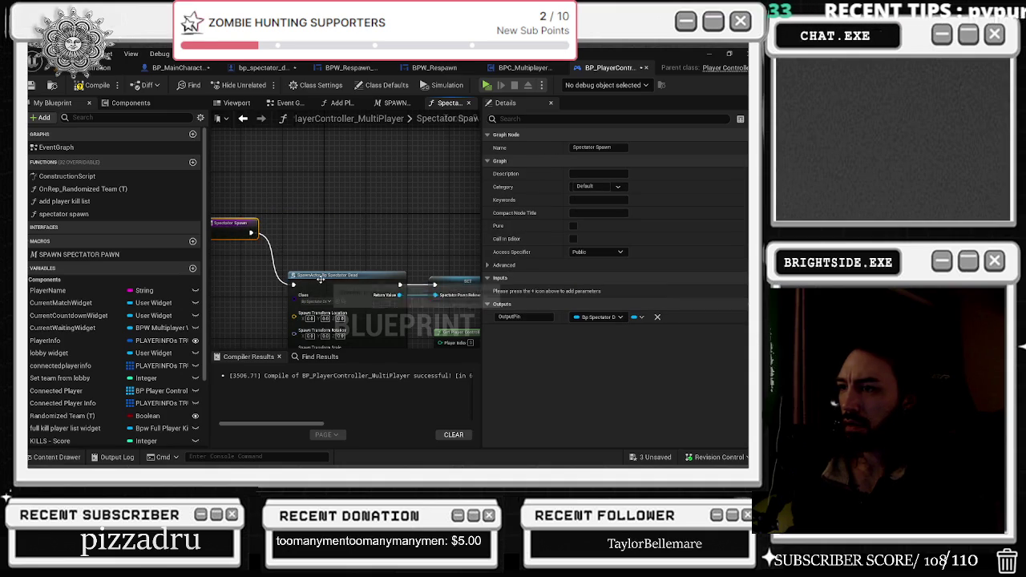
mouse_move(294, 317)
mouse_down()
mouse_move(257, 256)
mouse_move(227, 233)
mouse_up()
key(Escape)
mouse_move(319, 318)
mouse_down()
mouse_move(281, 233)
mouse_move(275, 251)
mouse_move(259, 233)
mouse_up()
drag(288, 310, 309, 229)
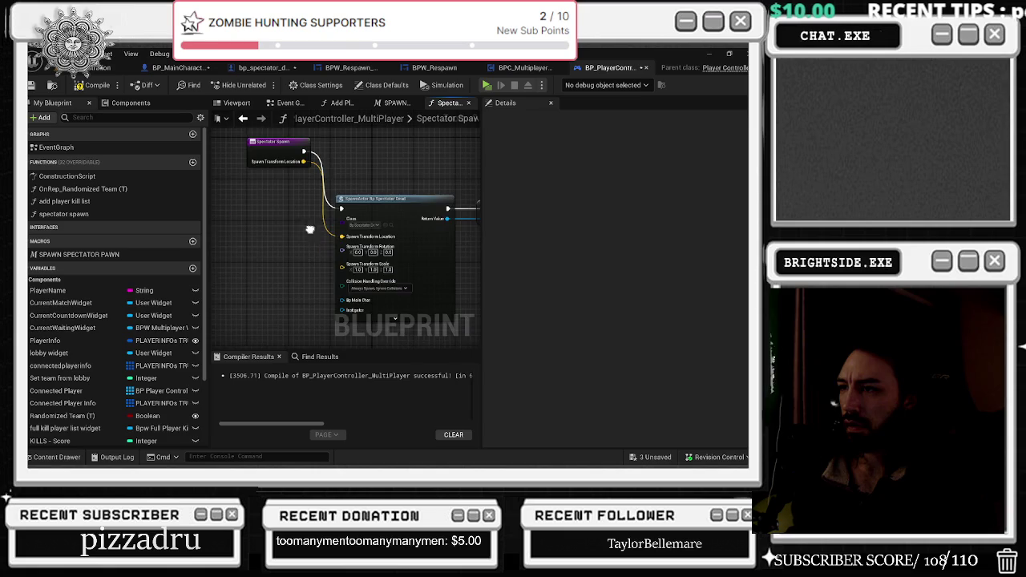
mouse_move(342, 300)
mouse_down()
mouse_move(305, 224)
mouse_move(314, 178)
mouse_move(283, 155)
mouse_up()
drag(462, 188, 290, 209)
drag(409, 235, 296, 247)
click(410, 232)
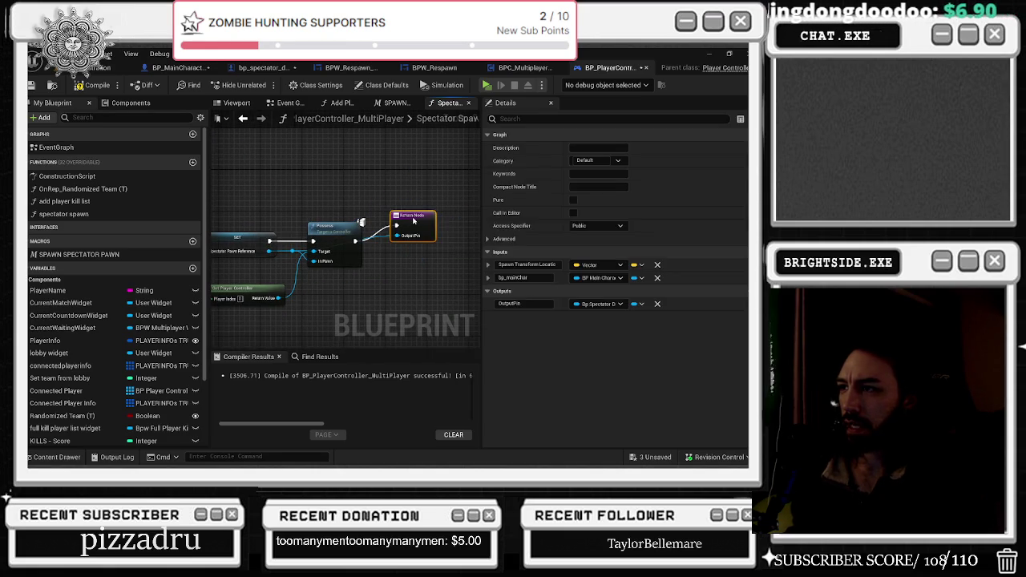
drag(336, 200, 501, 184)
double_click(116, 255)
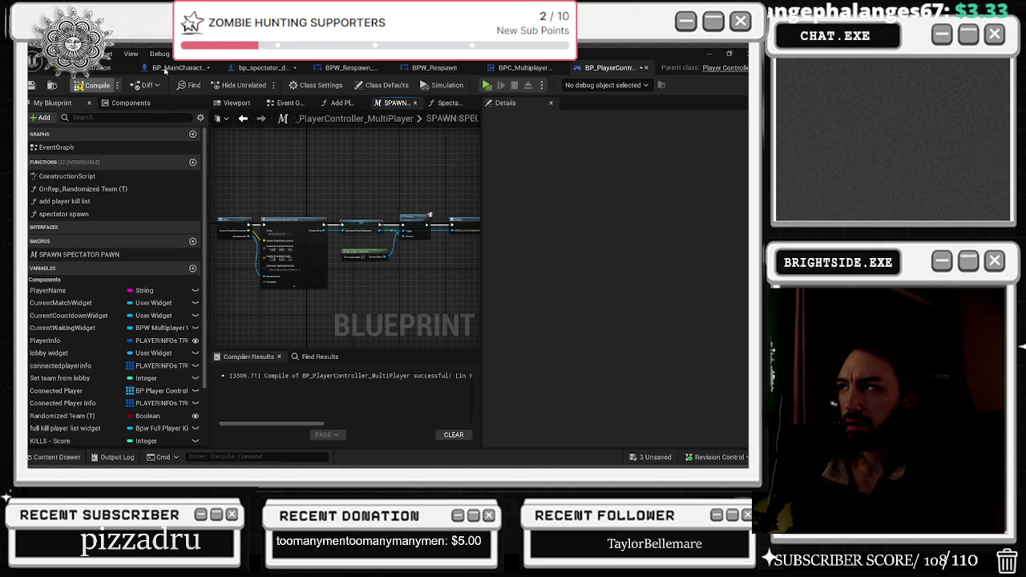
- Compile the controller, then add a Spectator Spawn call from BP_MainCharacter's cast output
key(F7)
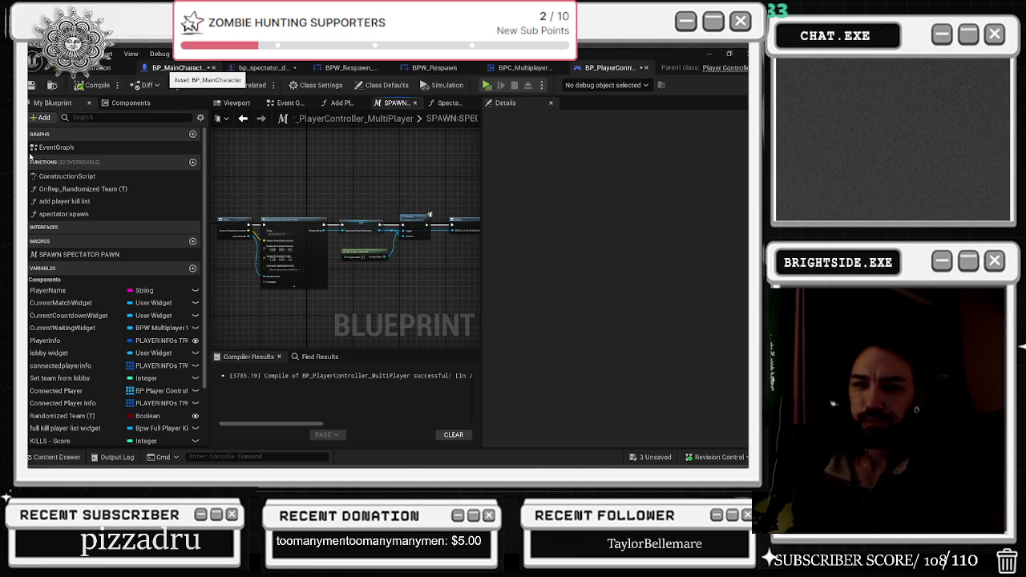
click(178, 67)
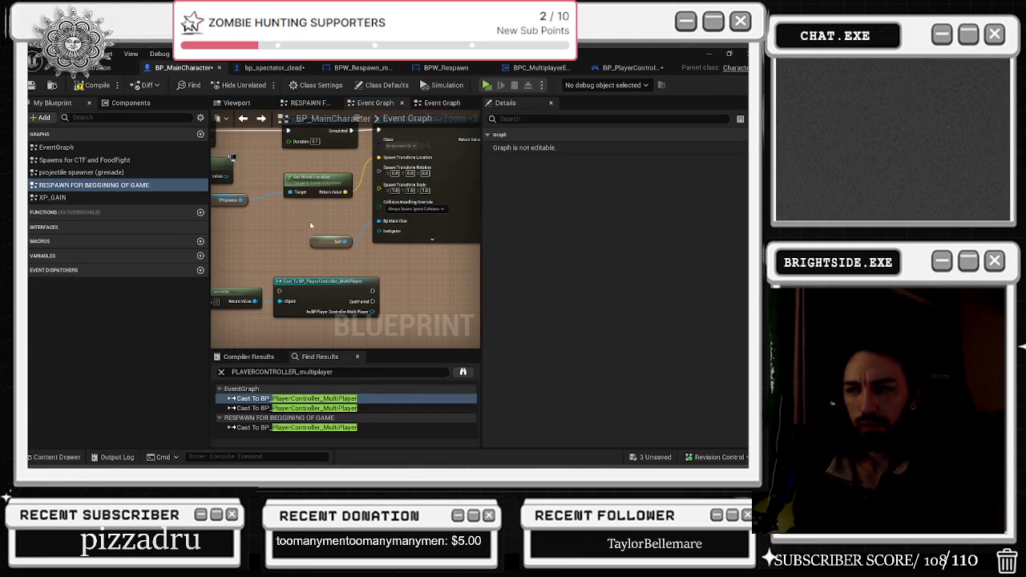
drag(371, 311, 383, 311)
text(specta)
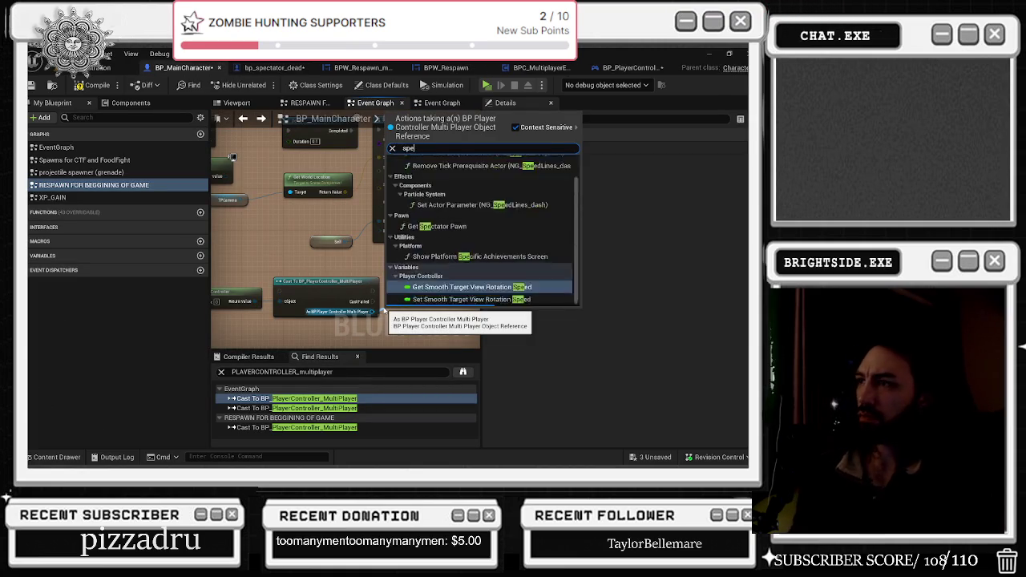
key(Return)
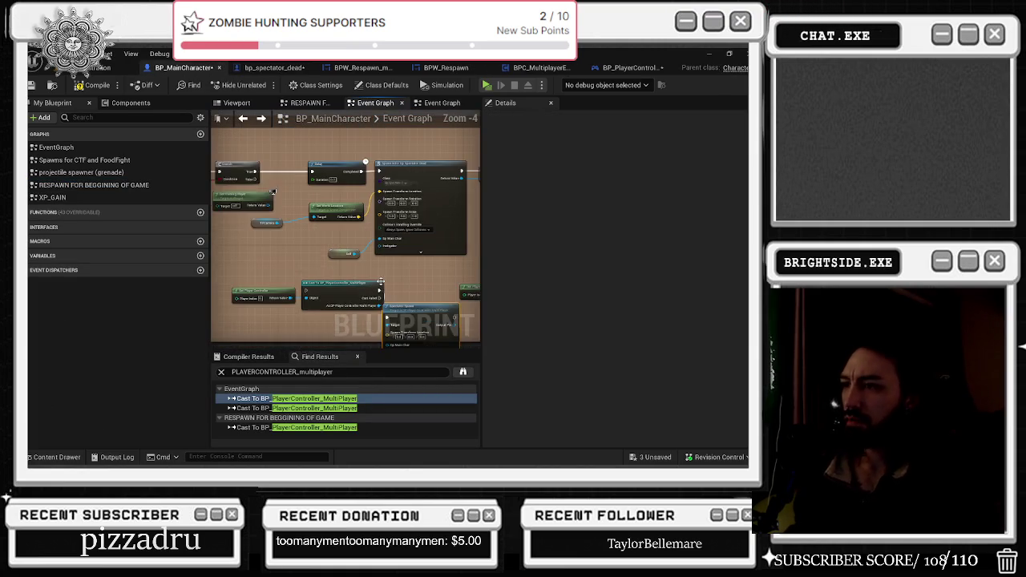
drag(363, 288, 363, 263)
- Rearrange the respawn graph's nodes around the new Spectator Spawn call
scroll(363, 263, up, 1)
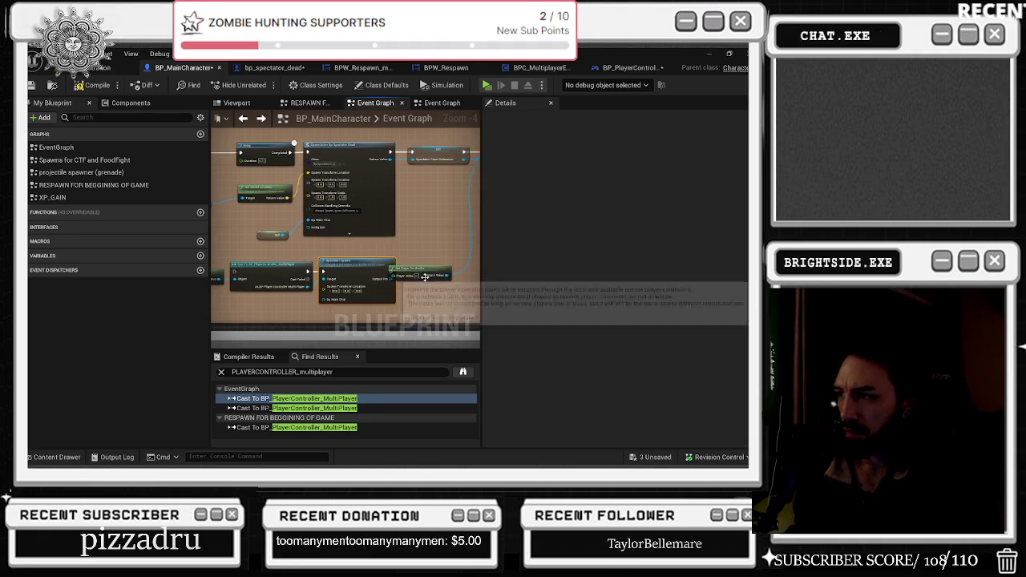
drag(416, 223, 347, 266)
scroll(347, 266, down, 1)
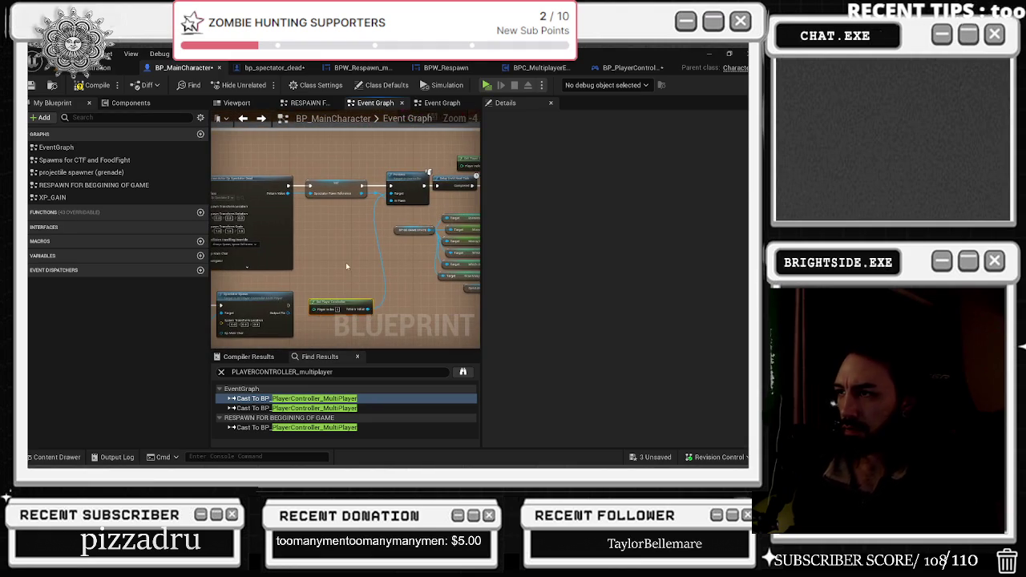
mouse_move(290, 312)
mouse_down()
mouse_move(313, 197)
mouse_move(287, 289)
mouse_move(331, 234)
mouse_move(323, 220)
mouse_up()
key(Escape)
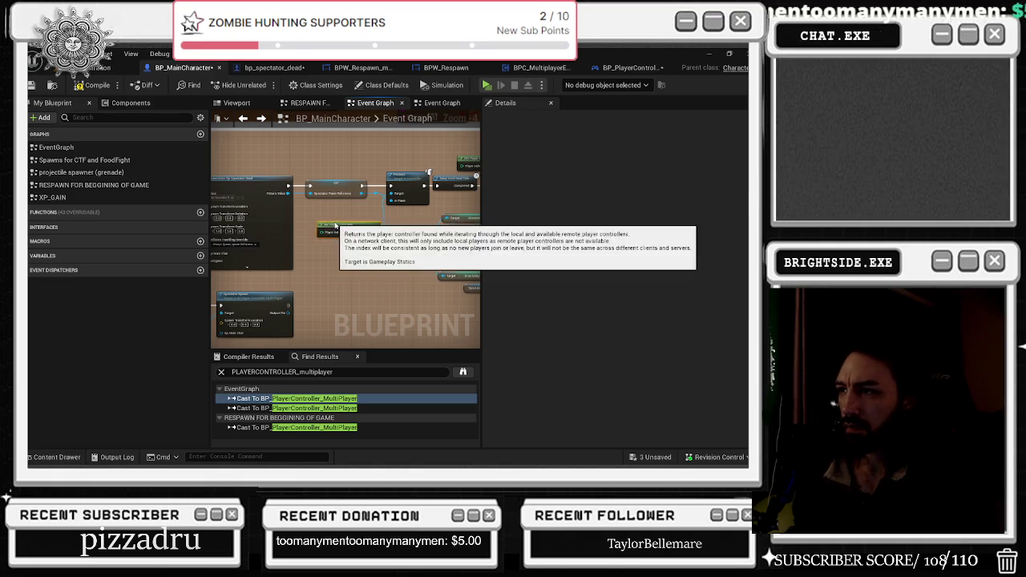
scroll(323, 220, down, 1)
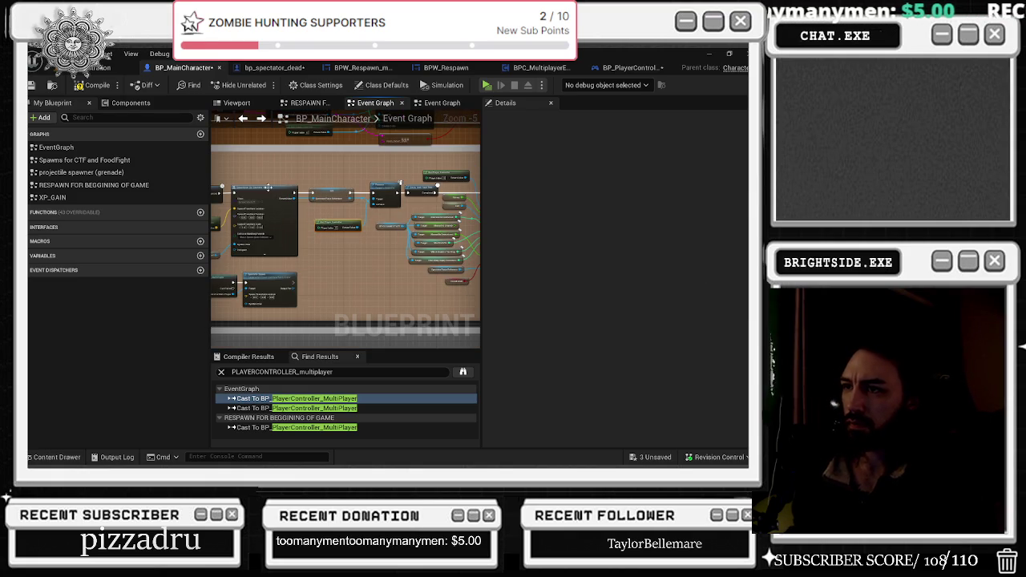
scroll(273, 195, up, 3)
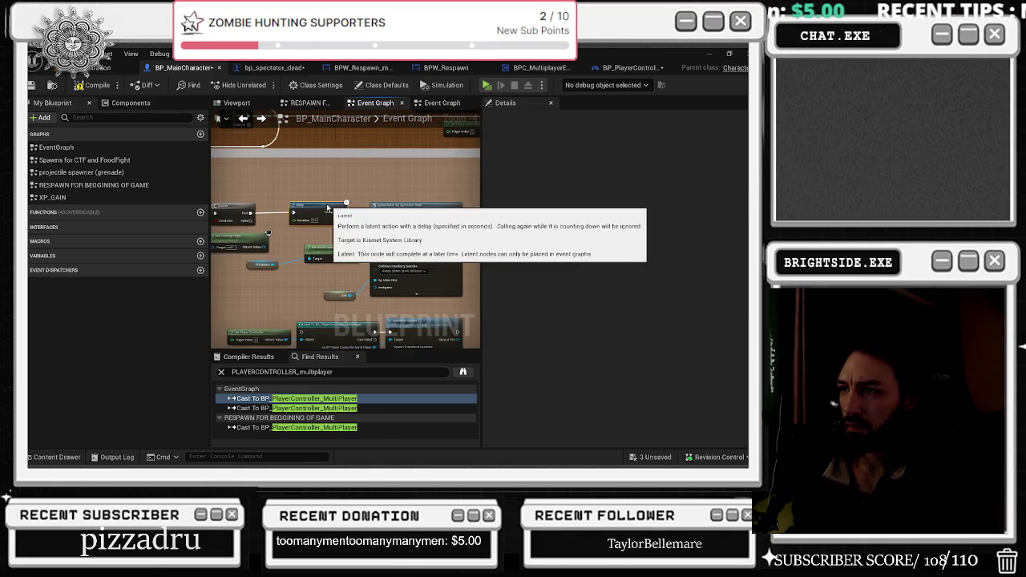
scroll(295, 235, down, 2)
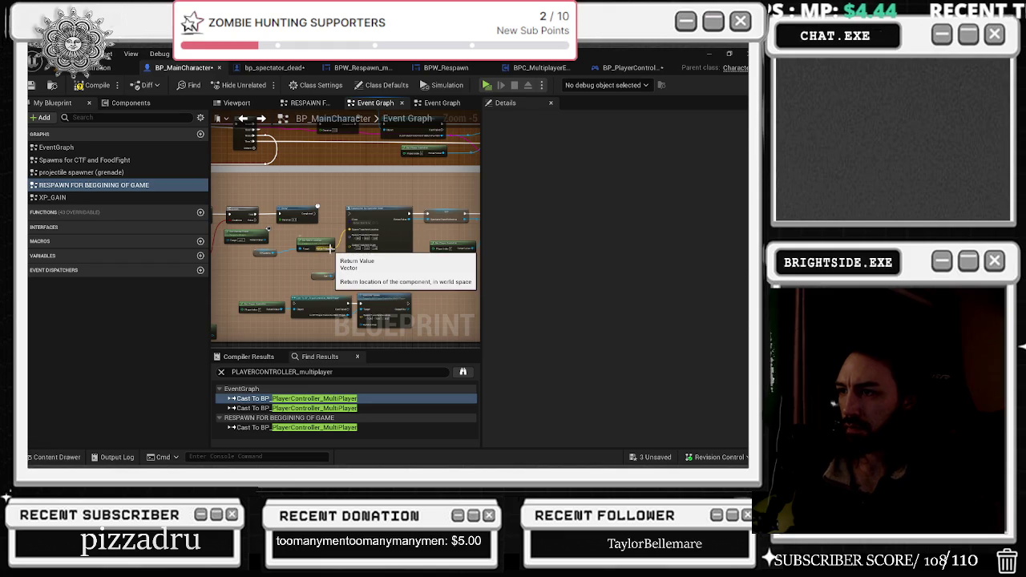
click(363, 279)
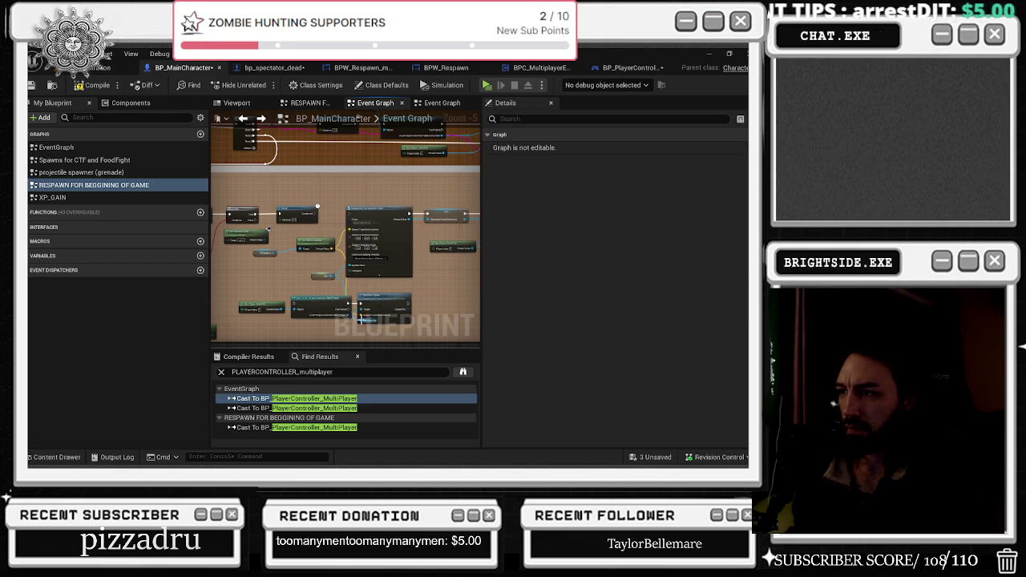
mouse_move(354, 319)
mouse_down()
mouse_move(375, 232)
mouse_move(407, 181)
mouse_up()
scroll(346, 201, up, 2)
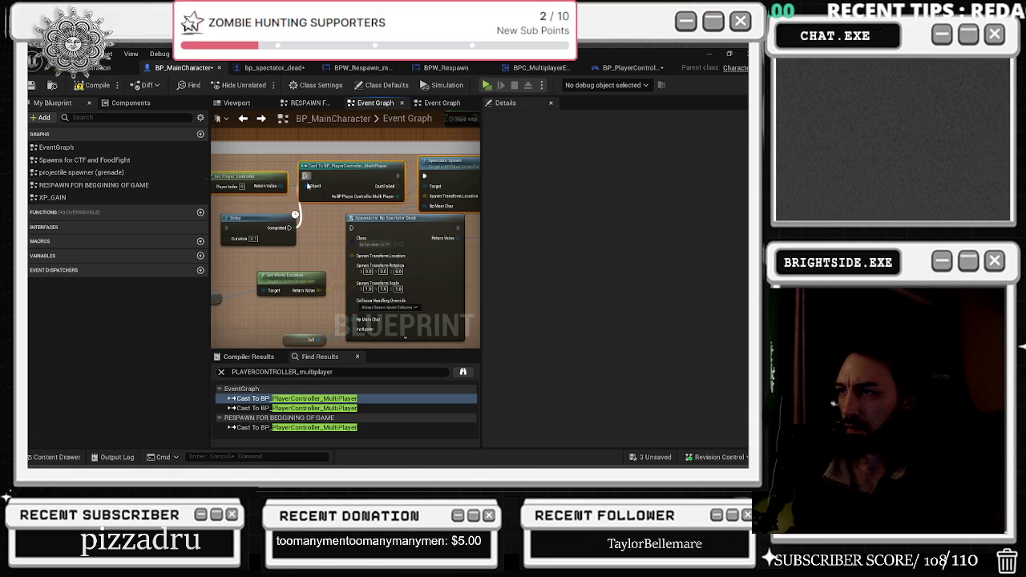
- Wire Spectator Spawn's output into the SET spectator pawn reference node
key(alt+Left)
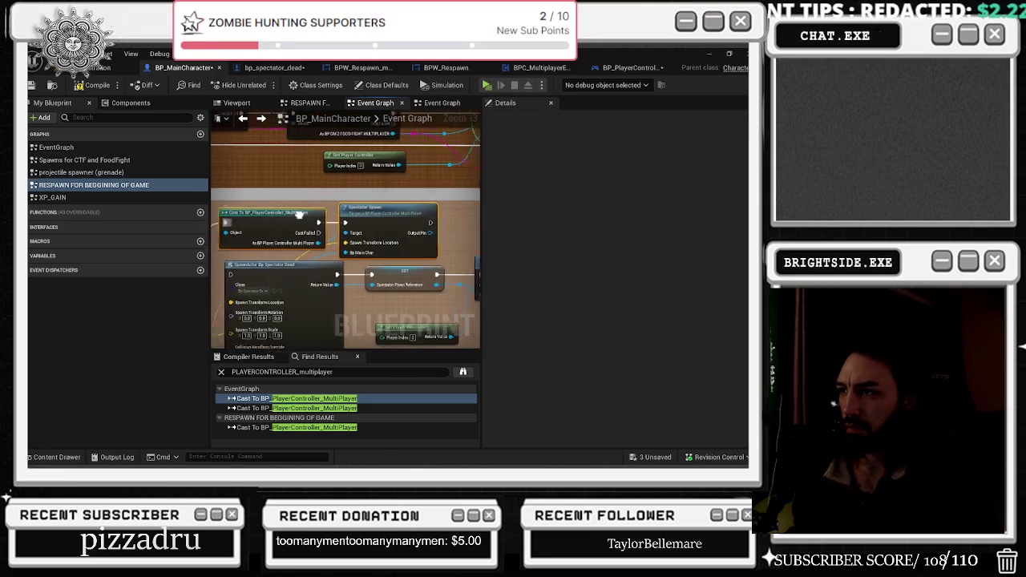
mouse_move(407, 222)
mouse_down()
mouse_move(449, 245)
mouse_move(453, 265)
mouse_move(346, 285)
mouse_move(369, 237)
mouse_move(347, 269)
mouse_move(358, 297)
mouse_up()
scroll(331, 239, down, 3)
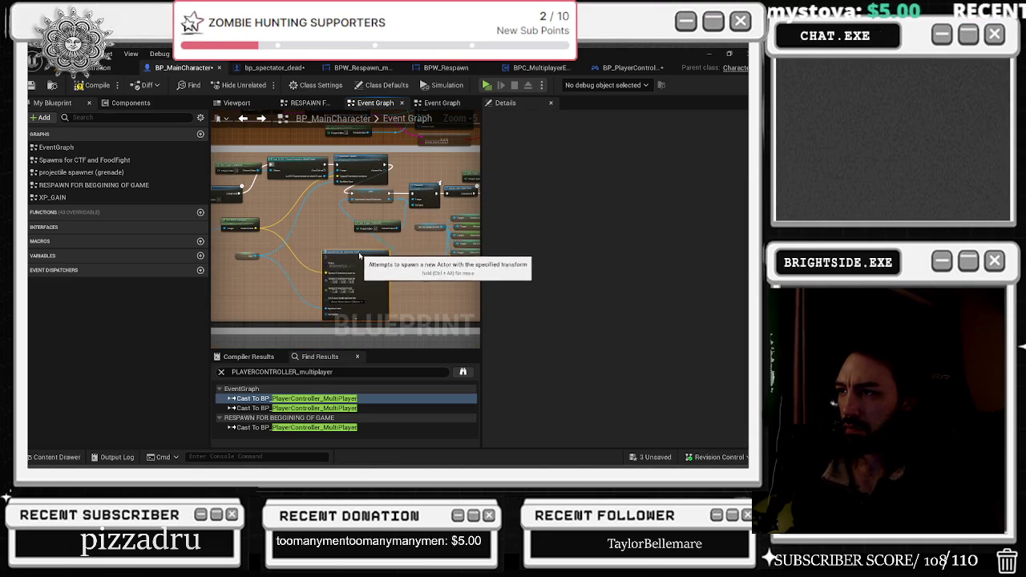
scroll(368, 222, up, 2)
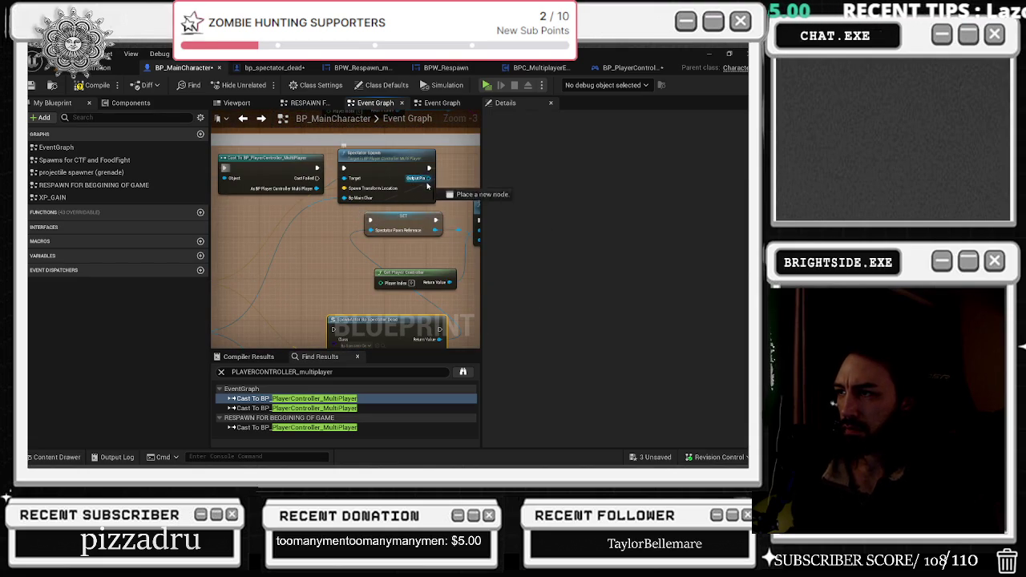
scroll(373, 173, down, 1)
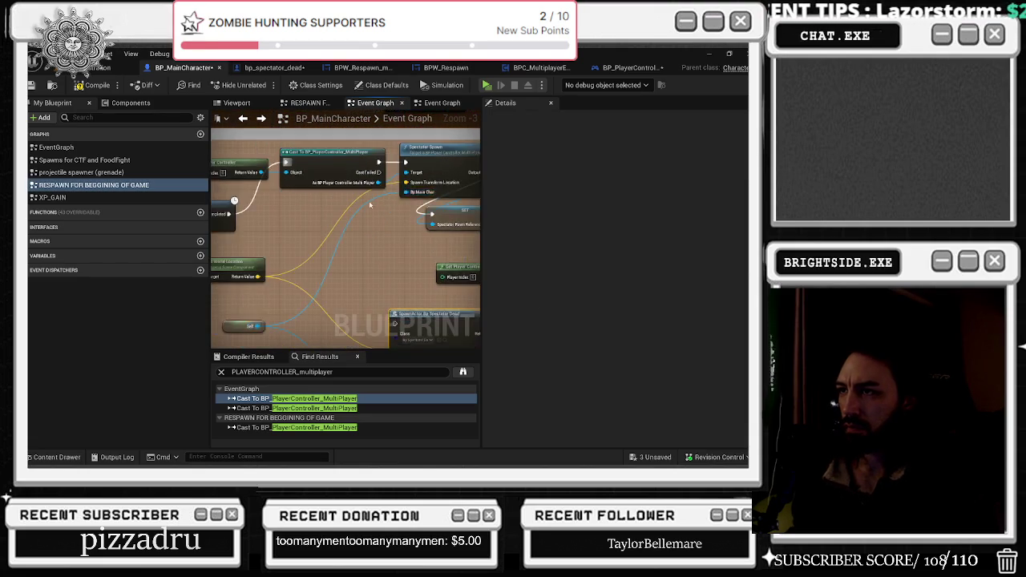
drag(249, 197, 314, 229)
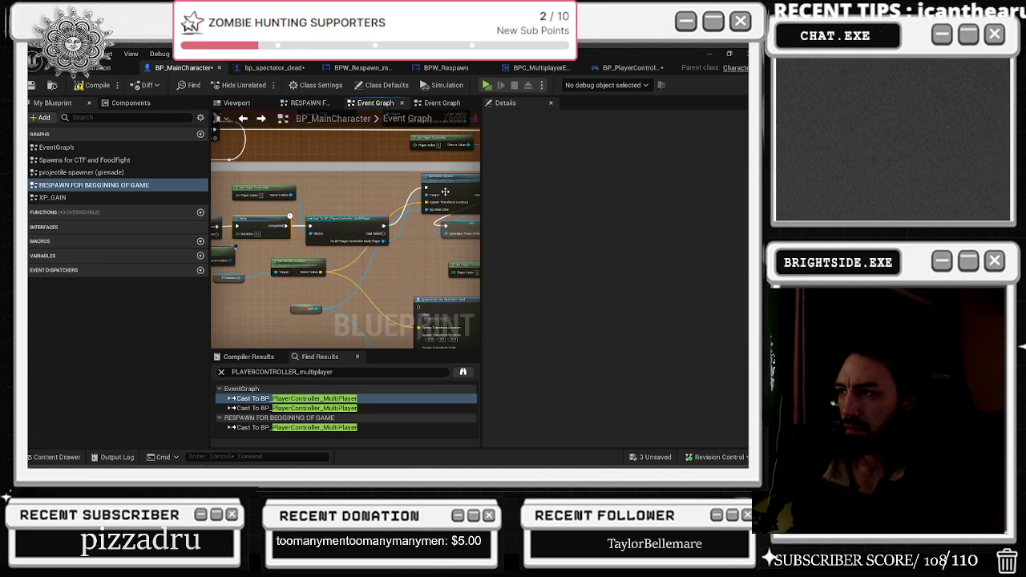
- Tidy the chain, moving the Self node next to the Spectator Spawn call
drag(418, 209, 265, 224)
mouse_move(309, 255)
mouse_down()
mouse_move(465, 337)
mouse_move(422, 320)
mouse_move(371, 324)
mouse_up()
drag(473, 329, 473, 329)
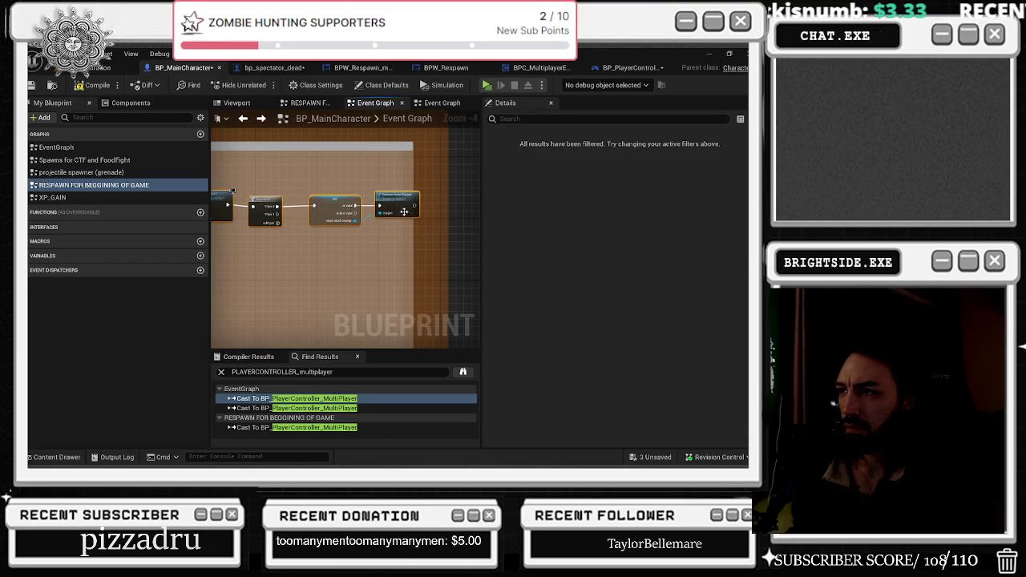
drag(341, 234, 364, 234)
scroll(364, 234, up, 4)
scroll(396, 258, up, 1)
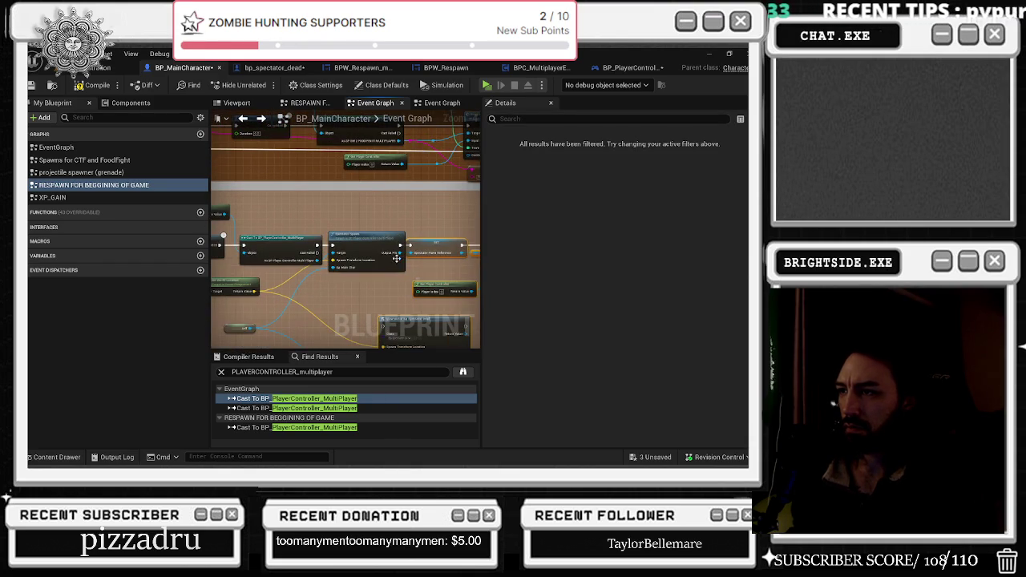
click(442, 251)
drag(343, 227, 442, 207)
drag(343, 287, 382, 226)
drag(272, 248, 311, 313)
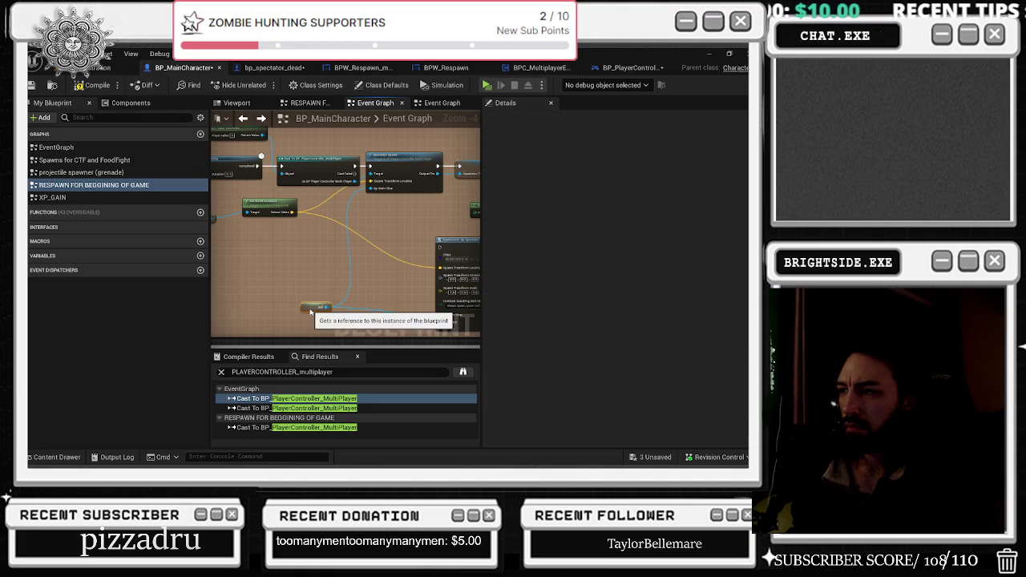
mouse_move(277, 265)
mouse_down()
mouse_move(341, 232)
mouse_move(278, 224)
mouse_up()
click(344, 232)
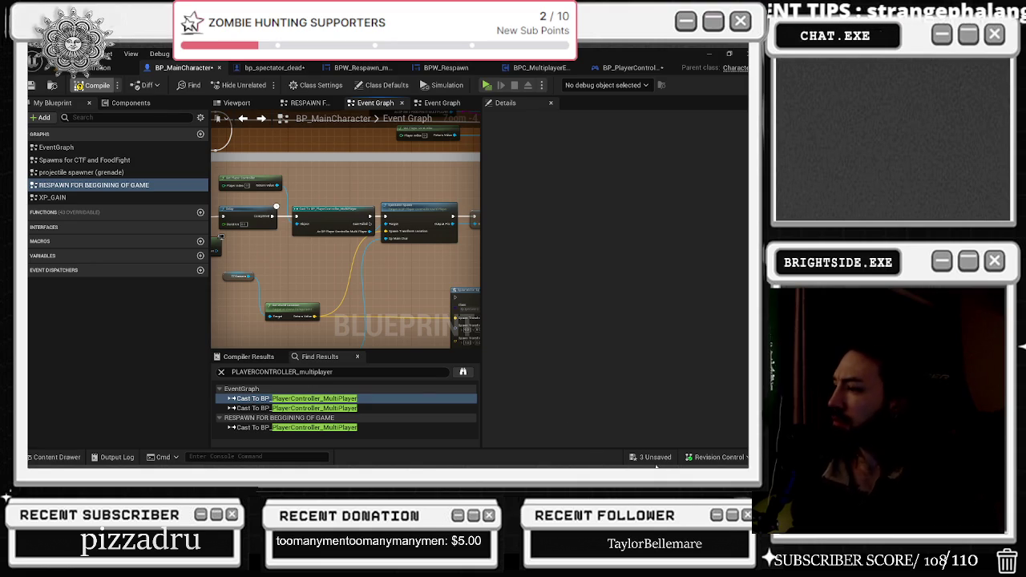
click(656, 457)
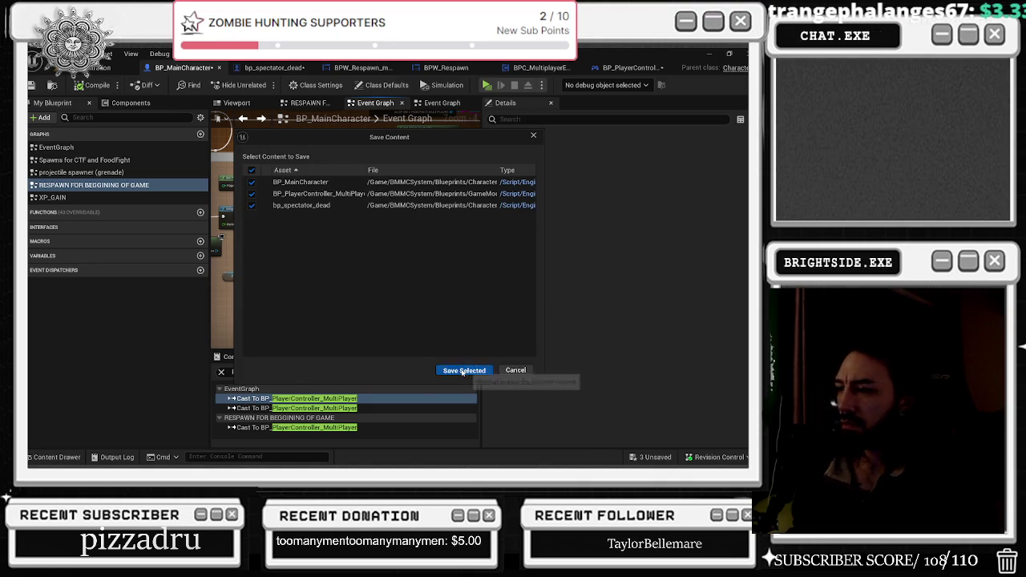
- Save the three changed blueprints and inspect the Spectator Spawn function's graph
click(464, 370)
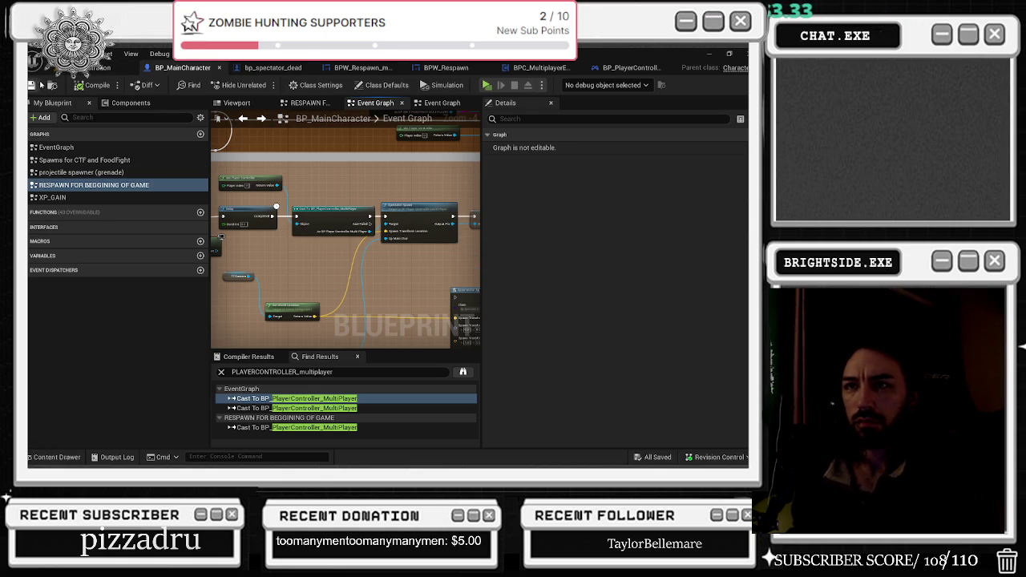
key(alt+Tab)
click(195, 67)
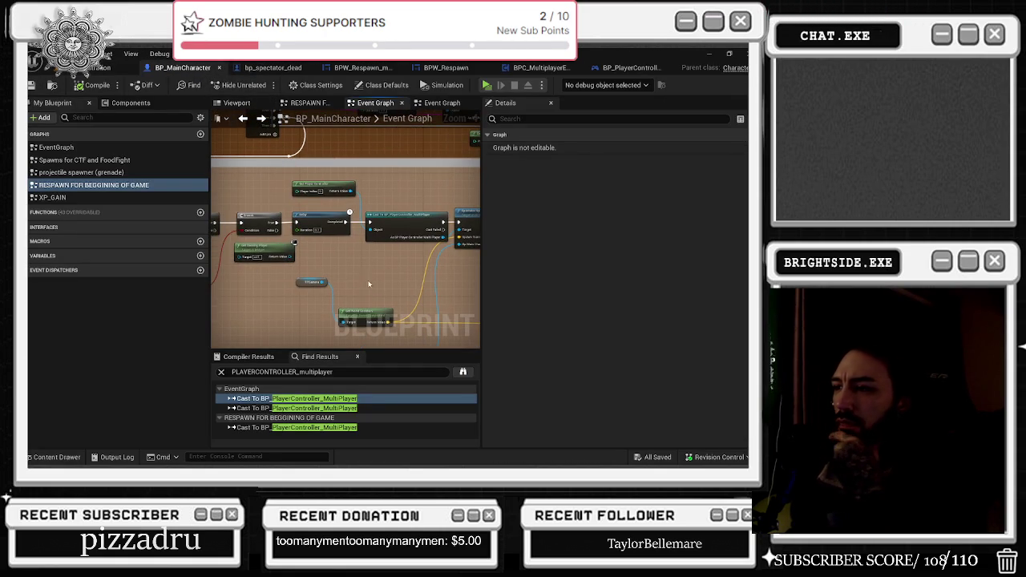
scroll(387, 222, up, 3)
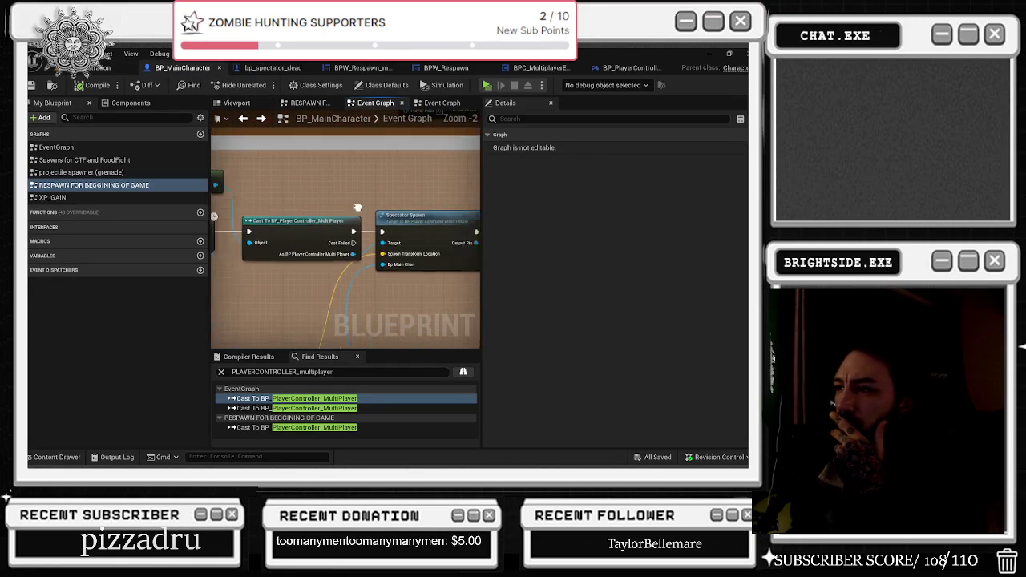
double_click(387, 222)
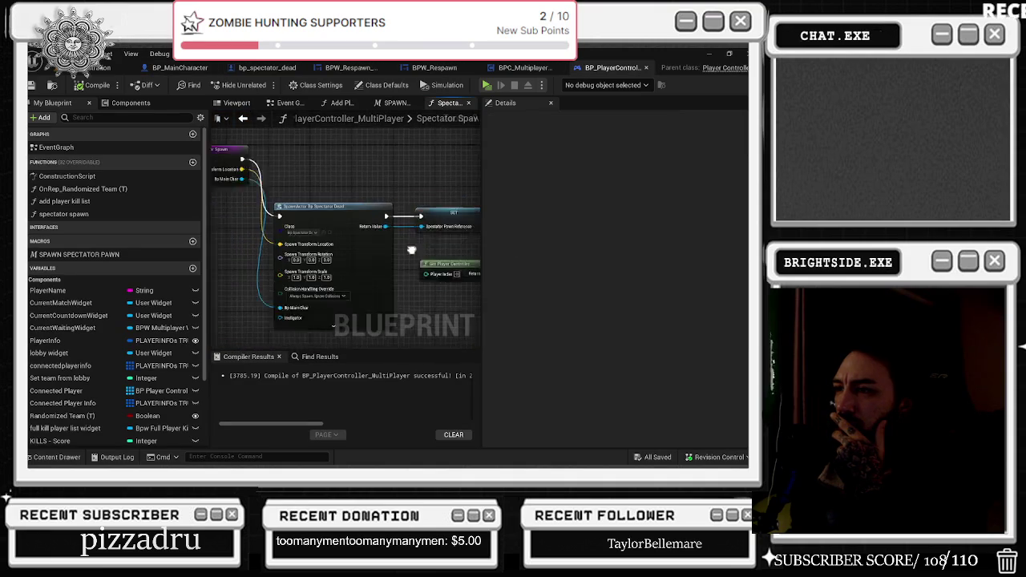
drag(334, 186, 320, 239)
mouse_move(385, 215)
mouse_down()
mouse_move(300, 213)
mouse_move(253, 191)
mouse_move(267, 185)
mouse_move(238, 174)
mouse_move(223, 183)
mouse_move(453, 170)
mouse_up()
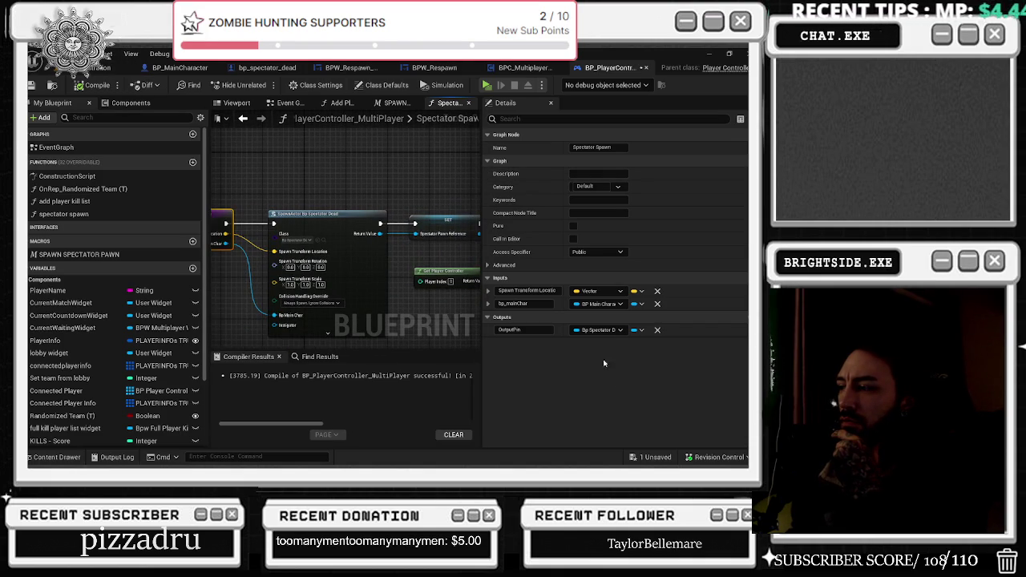
- Save the remaining unsaved blueprint and bring the level editor to the front
click(642, 458)
click(465, 370)
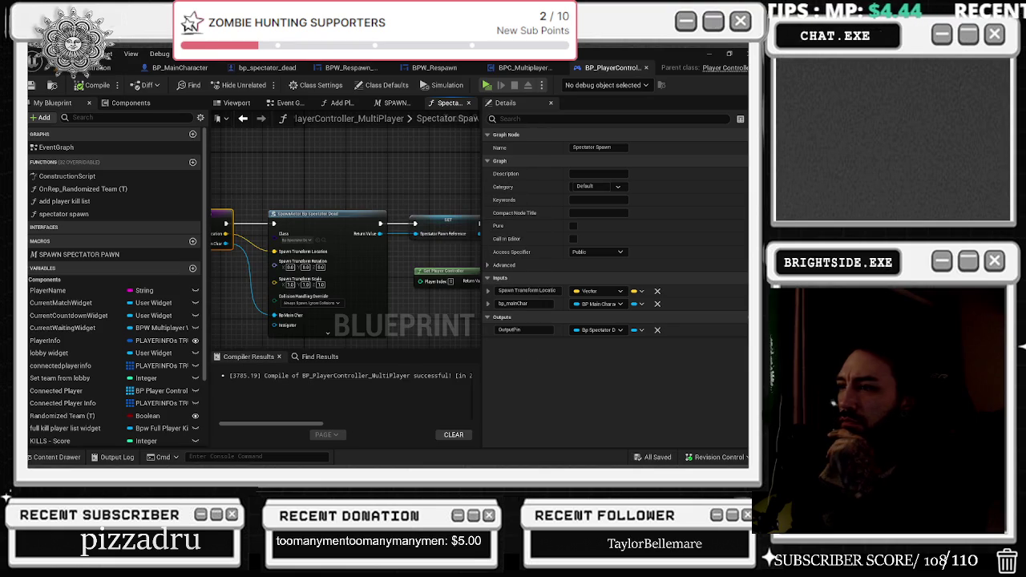
click(52, 84)
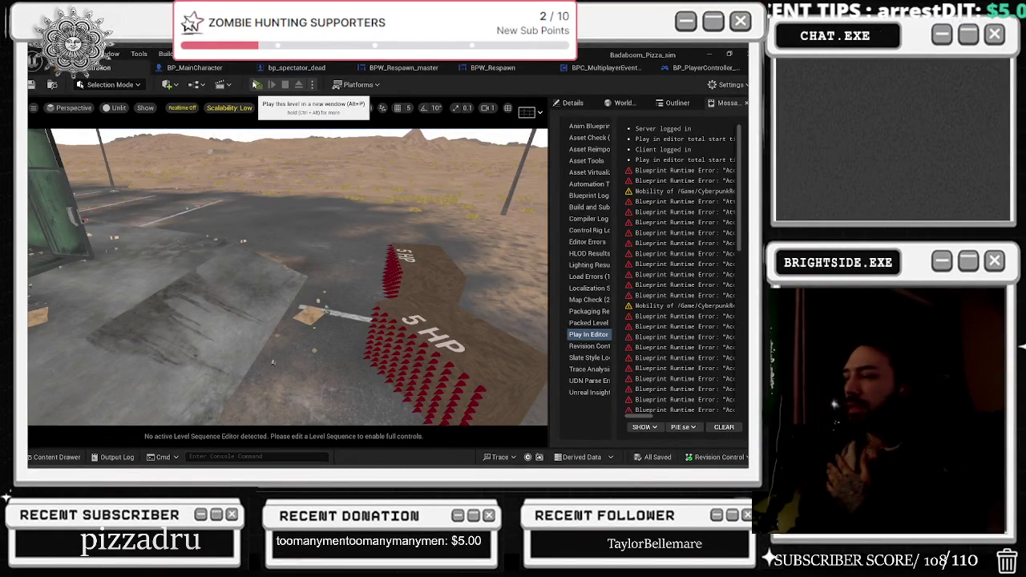
- Run a multiplayer play-in-editor test, watching server and client respawn overhead, then stop it
click(255, 84)
key(alt+Tab)
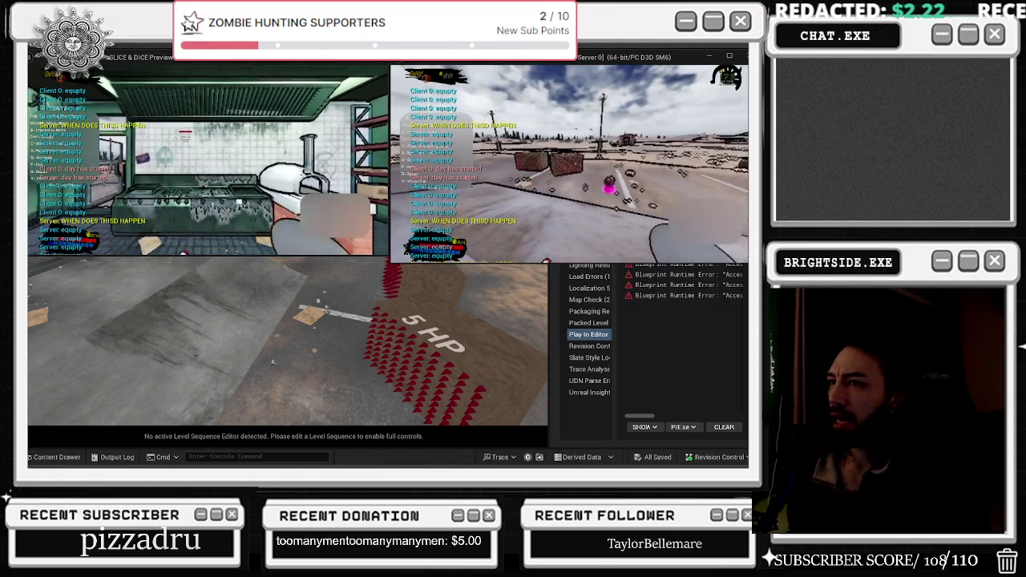
key(alt+Tab)
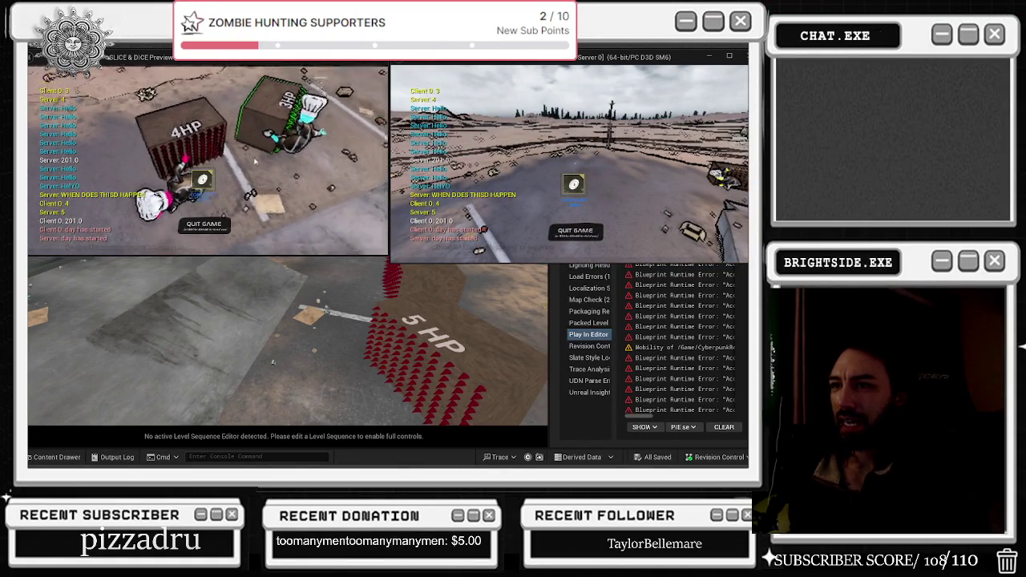
key(Escape)
- Open BP_MainCharacter's RESPAWN FOR BEGGINING OF GAME graph and review the nodes after Spectator Spawn
click(194, 67)
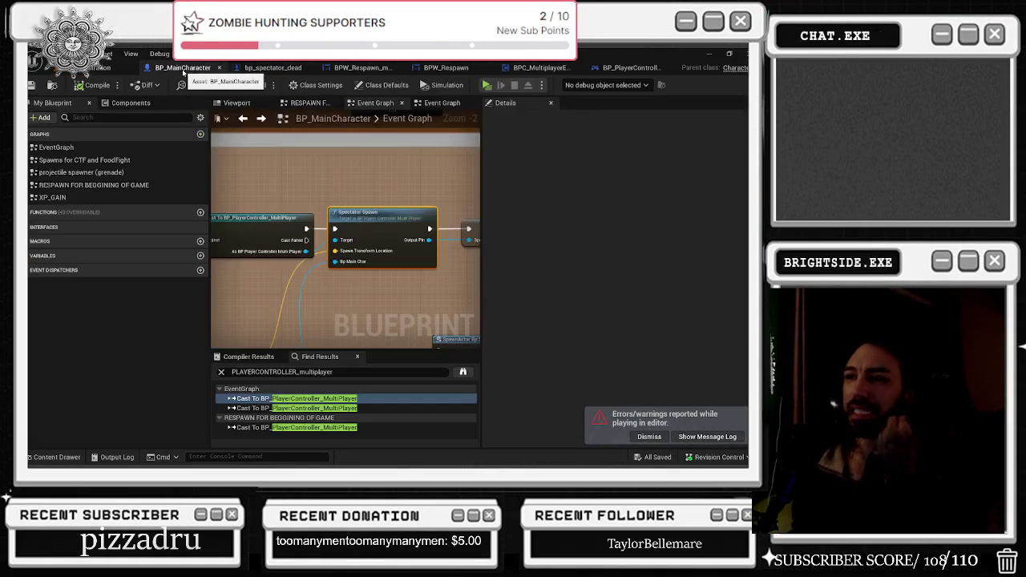
double_click(94, 185)
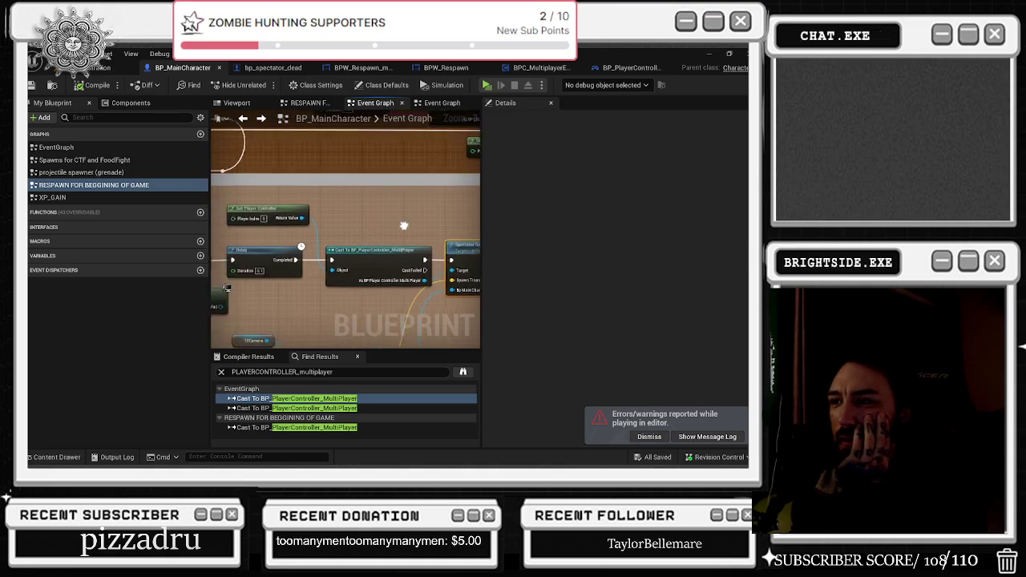
drag(416, 216, 365, 208)
drag(345, 262, 222, 239)
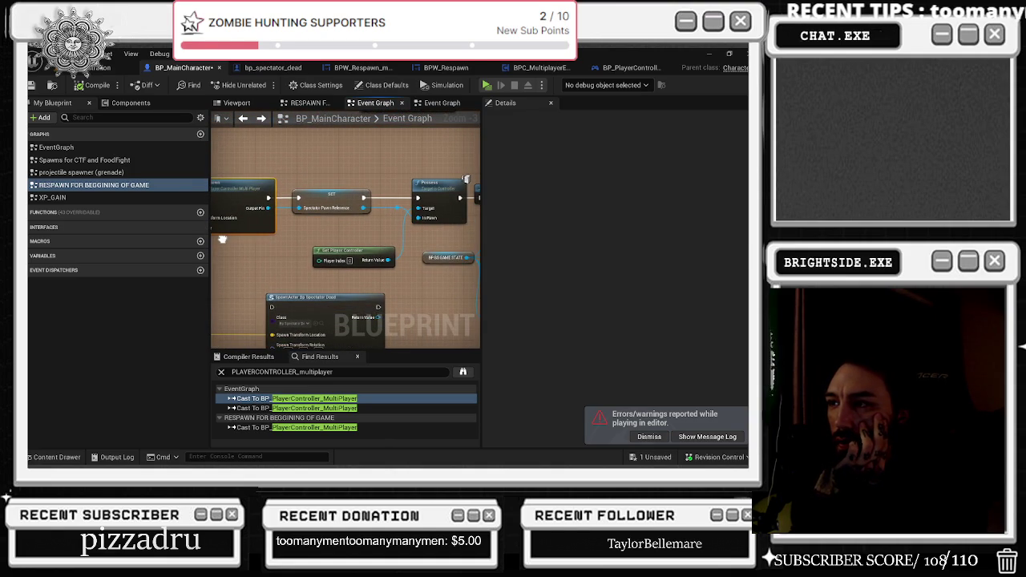
mouse_move(285, 216)
mouse_down()
mouse_move(305, 232)
mouse_move(434, 224)
mouse_up()
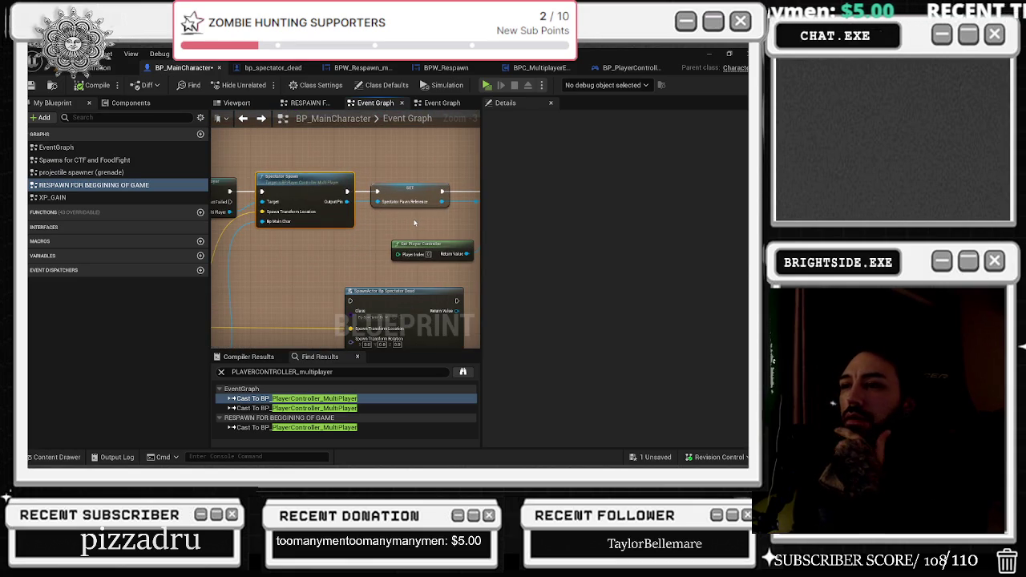
- Open the Spectator Spawn function's definition, review its nodes, then view the SPAWN SPECTATOR PAWN macro
double_click(304, 188)
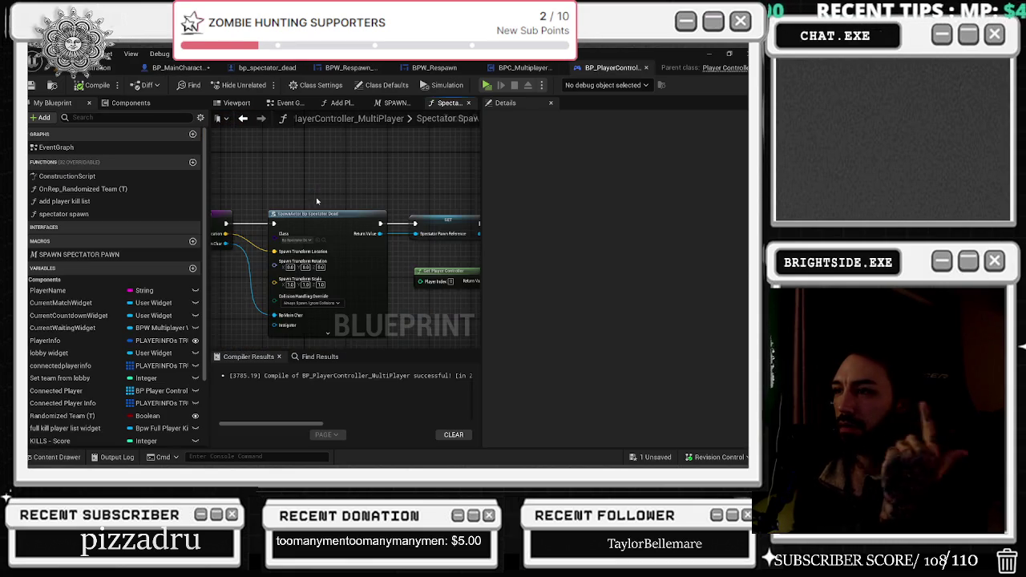
scroll(454, 227, up, 3)
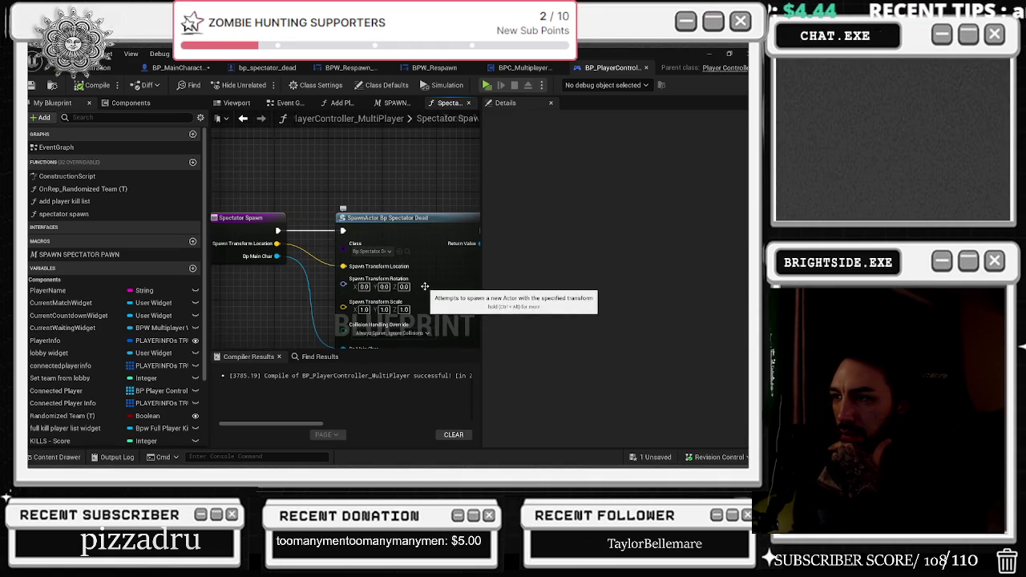
drag(380, 254, 384, 208)
mouse_move(406, 175)
mouse_down()
mouse_move(303, 162)
mouse_move(233, 206)
mouse_up()
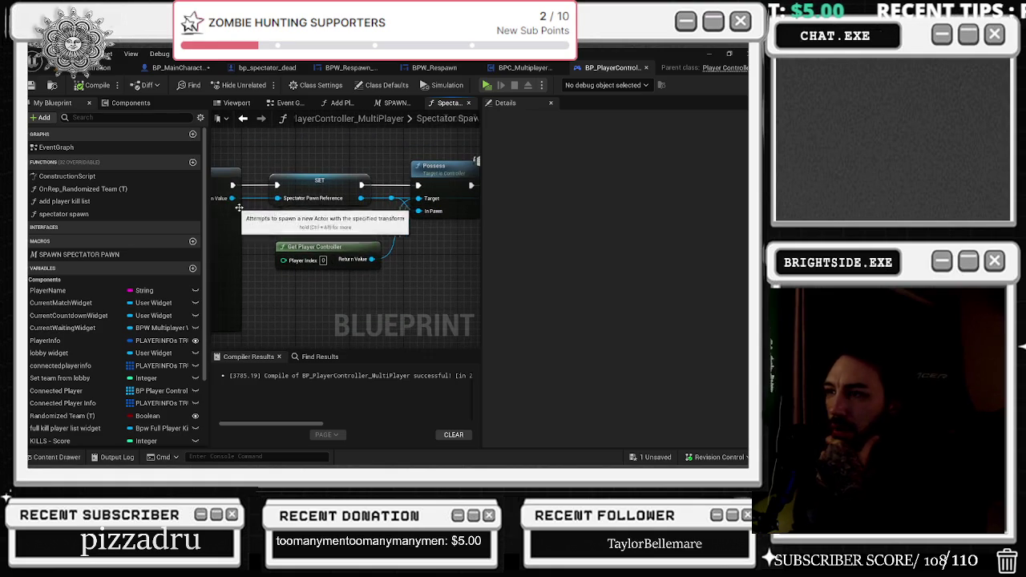
mouse_move(382, 215)
mouse_down()
mouse_move(255, 231)
mouse_move(481, 226)
mouse_up()
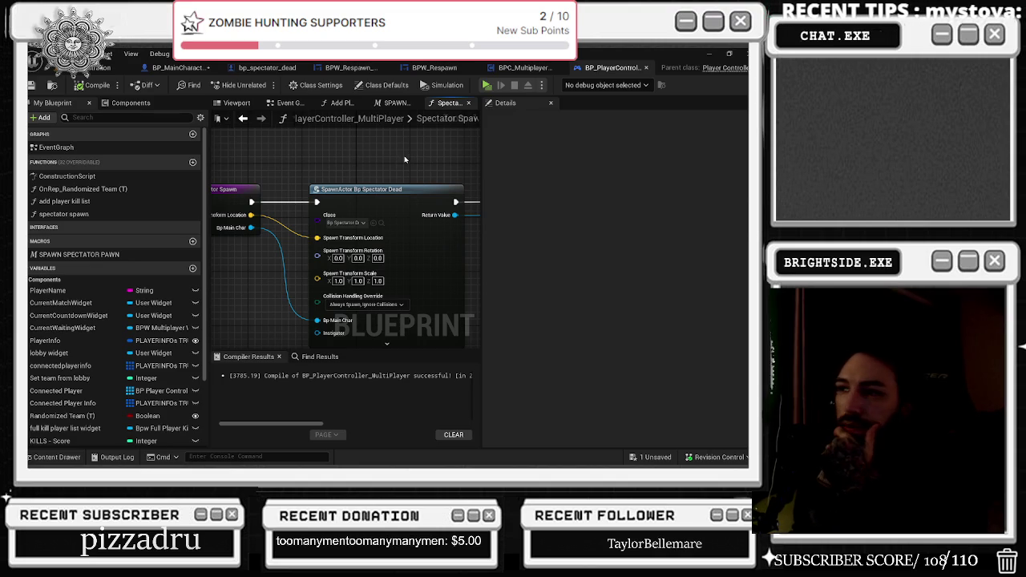
click(392, 104)
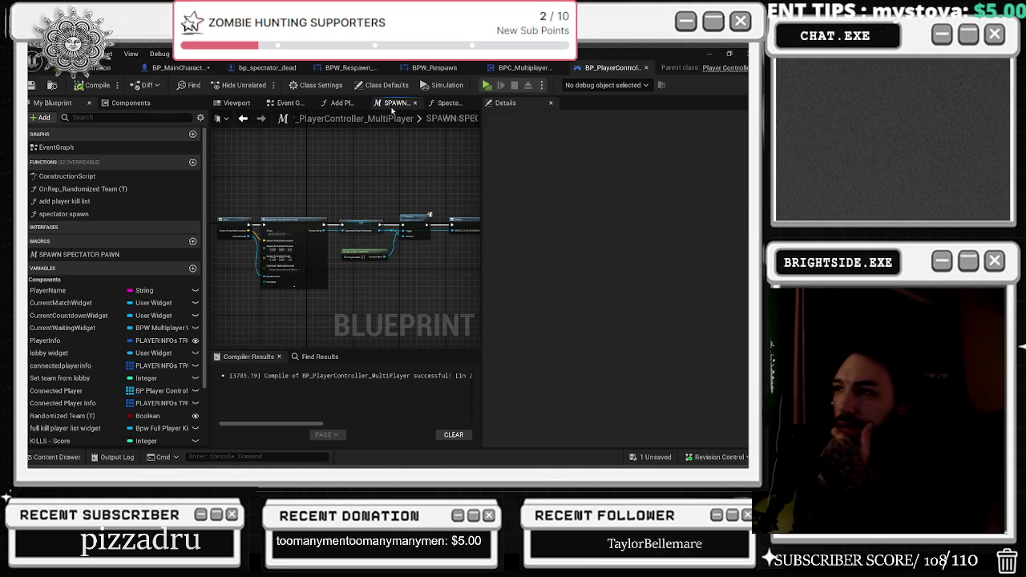
click(341, 103)
click(288, 104)
scroll(341, 270, down, 5)
mouse_move(341, 270)
mouse_down()
mouse_move(476, 225)
mouse_move(344, 358)
mouse_move(352, 393)
mouse_move(398, 369)
mouse_move(311, 459)
mouse_up()
mouse_move(473, 205)
mouse_down()
mouse_move(401, 205)
mouse_move(369, 250)
mouse_move(396, 288)
mouse_move(345, 195)
mouse_up()
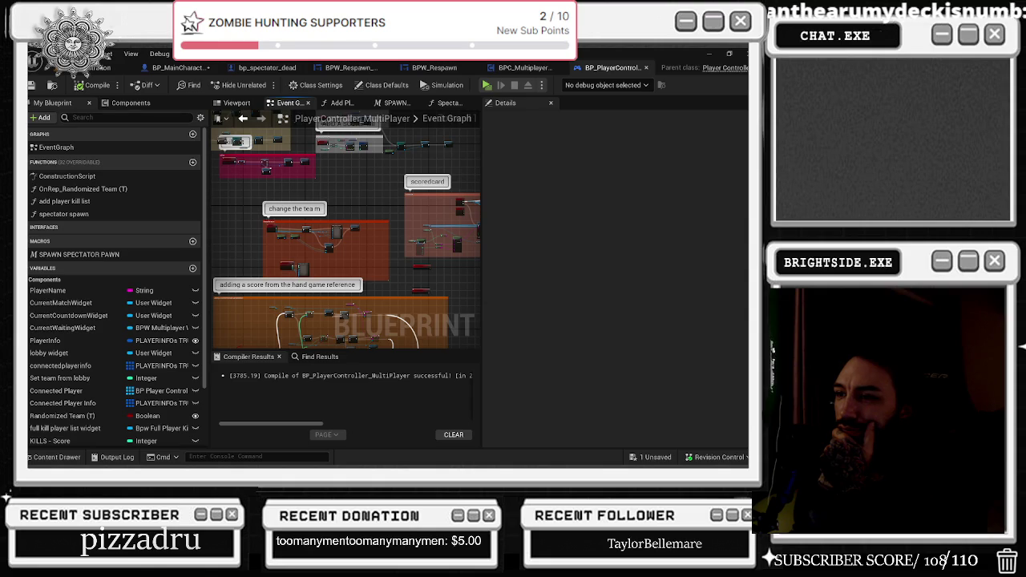
scroll(279, 272, up, 8)
scroll(322, 255, up, 4)
mouse_move(319, 256)
mouse_down()
mouse_move(343, 247)
mouse_move(240, 249)
mouse_up()
mouse_move(401, 265)
mouse_down()
mouse_move(299, 251)
mouse_move(392, 262)
mouse_move(329, 285)
mouse_move(345, 265)
mouse_move(326, 241)
mouse_up()
click(326, 241)
mouse_move(371, 194)
mouse_down()
mouse_move(355, 236)
mouse_move(252, 235)
mouse_up()
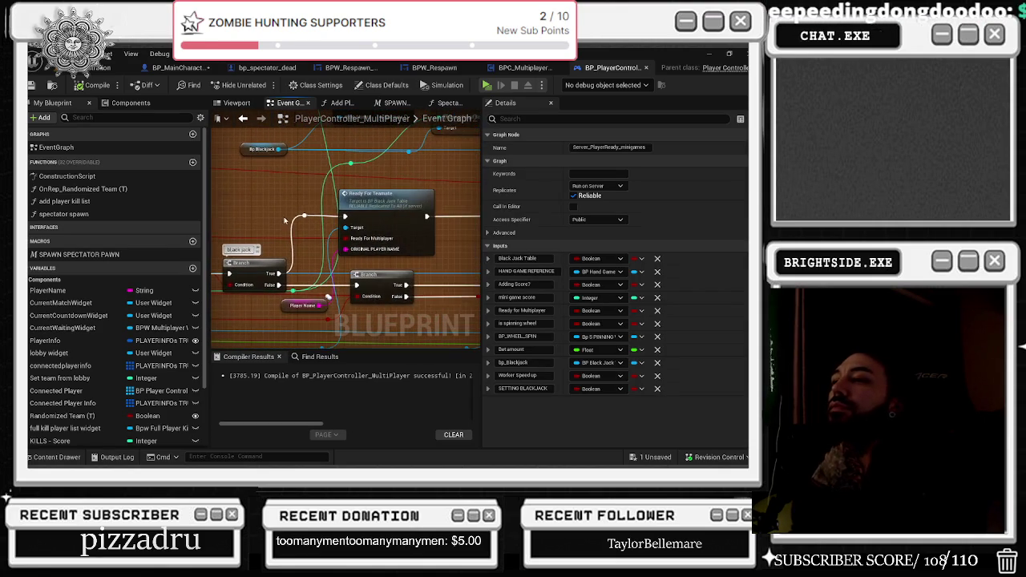
scroll(383, 243, down, 7)
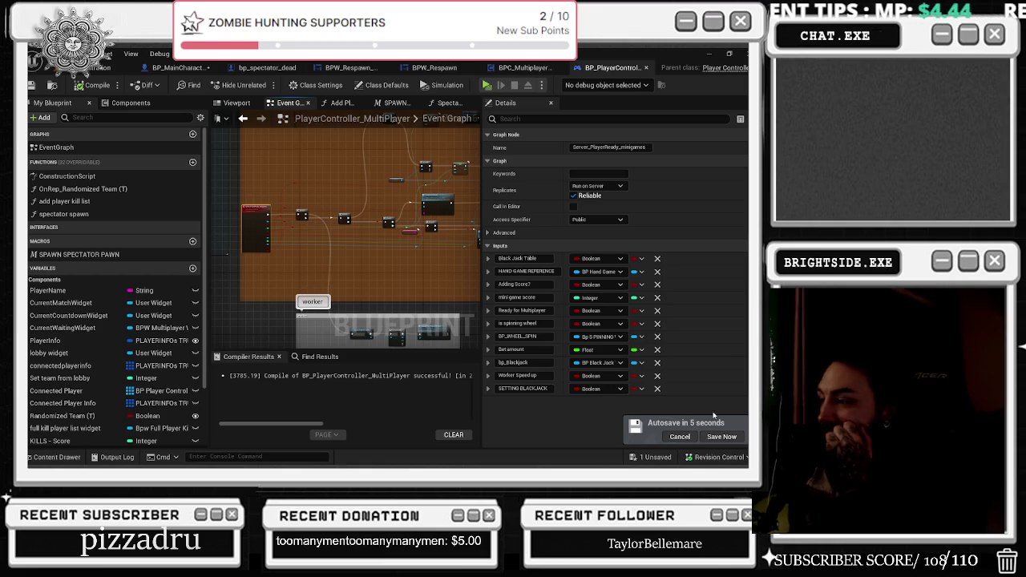
click(680, 436)
scroll(267, 205, up, 7)
scroll(262, 198, down, 5)
scroll(331, 251, down, 4)
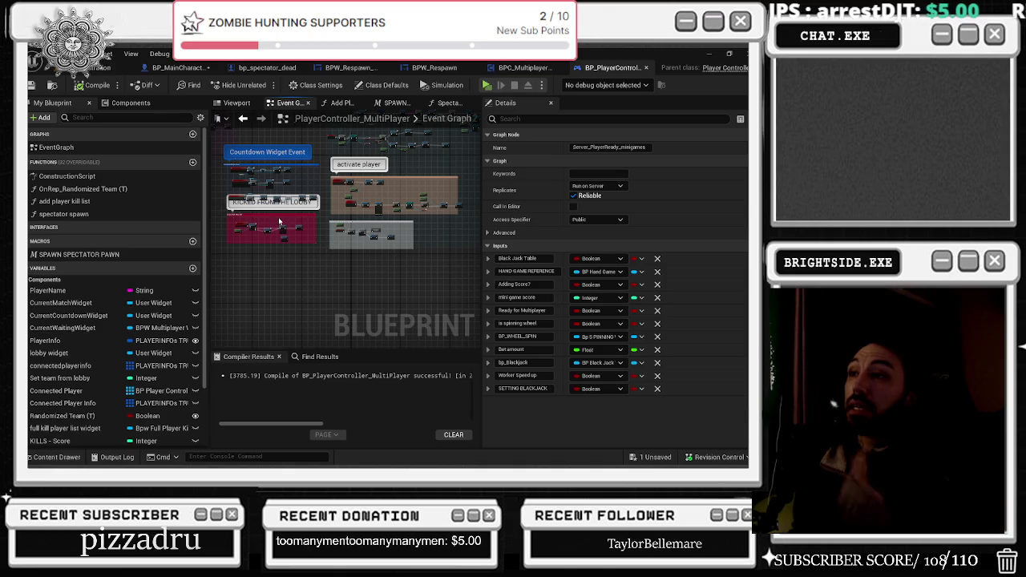
click(447, 103)
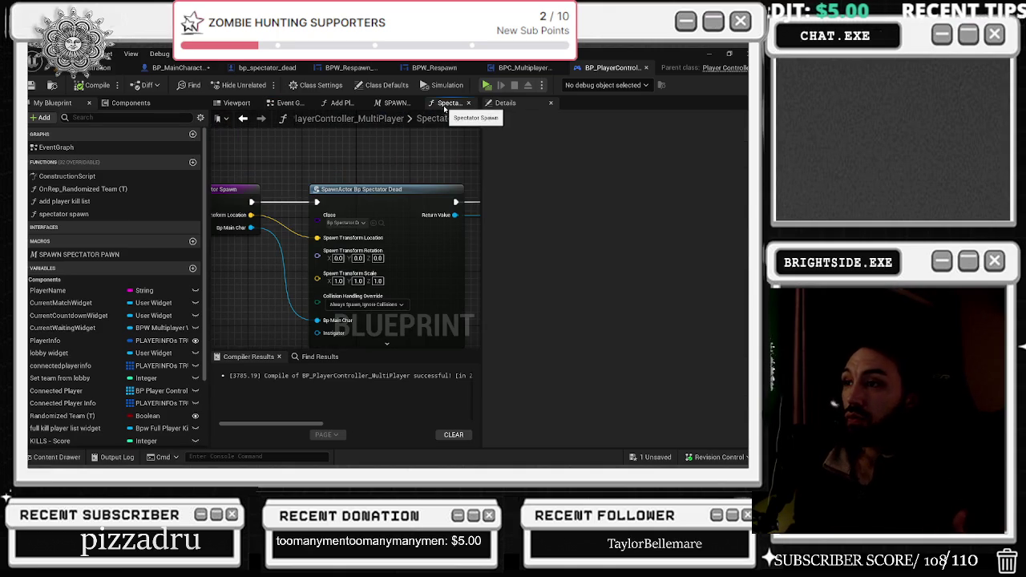
- Select the spectator spawn nodes together and frame them in view
scroll(337, 185, down, 4)
scroll(282, 203, up, 4)
mouse_move(282, 204)
mouse_down()
mouse_move(337, 241)
mouse_move(477, 276)
mouse_move(371, 280)
mouse_up()
key(Home)
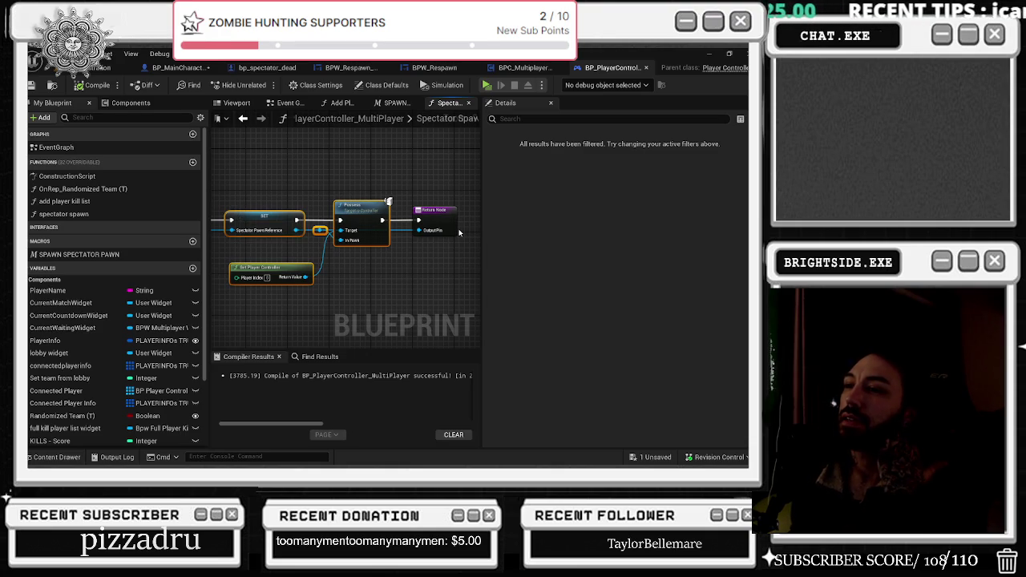
- Delete the unused SPAWN SPECTATOR PAWN macro and return to the controller's Event Graph
scroll(323, 277, down, 2)
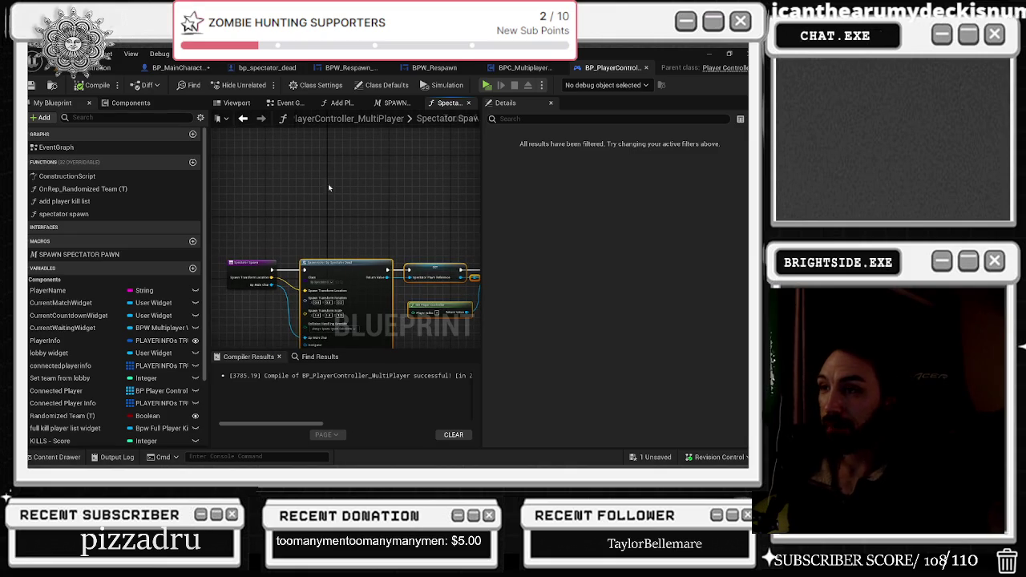
click(396, 105)
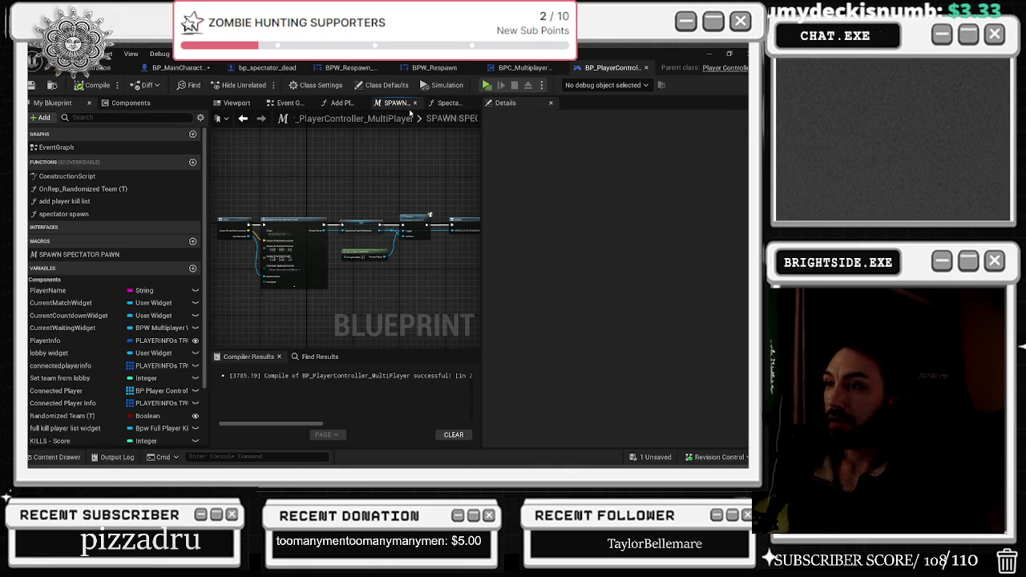
right_click(116, 255)
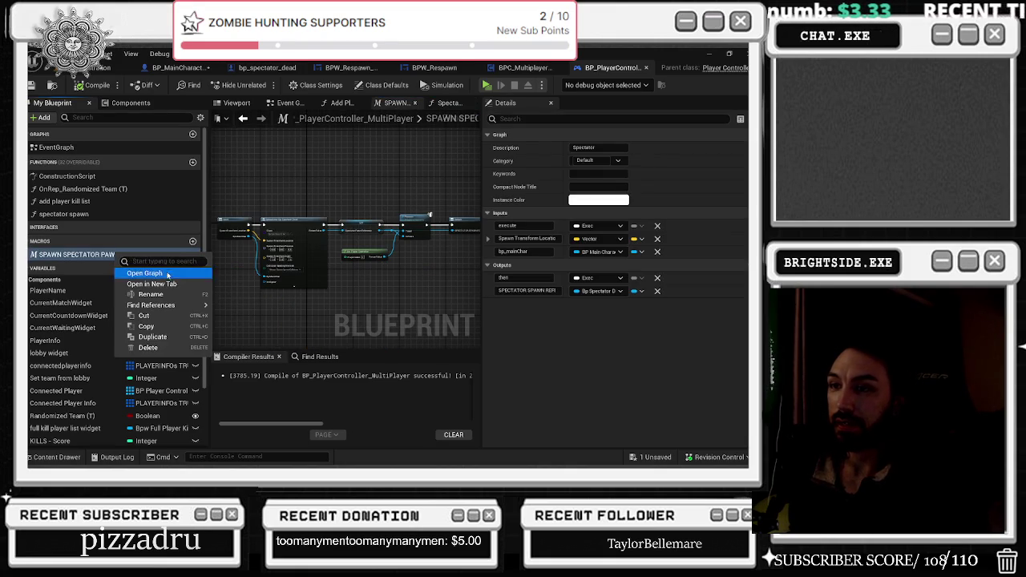
click(158, 347)
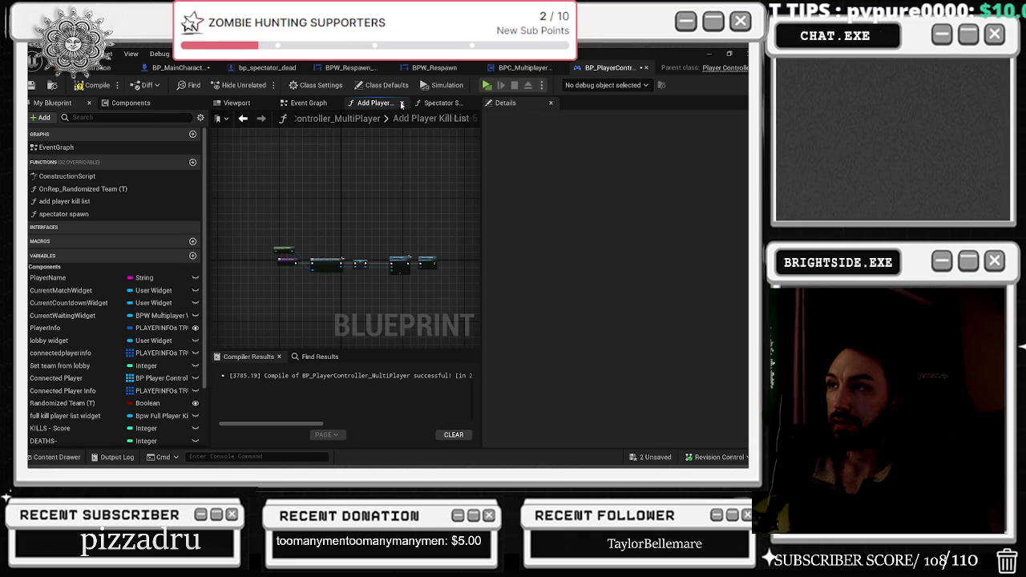
click(309, 103)
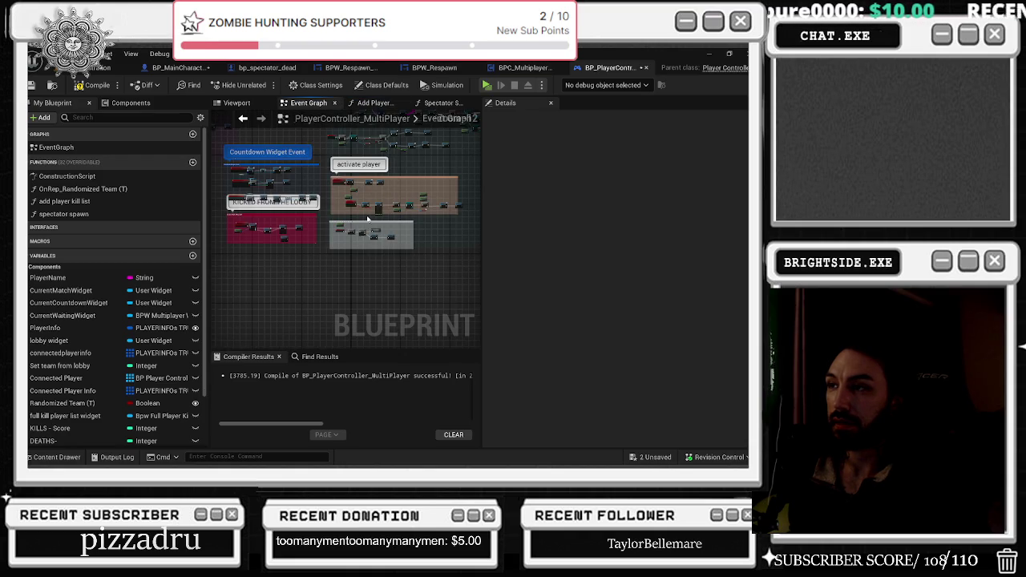
scroll(339, 294, down, 5)
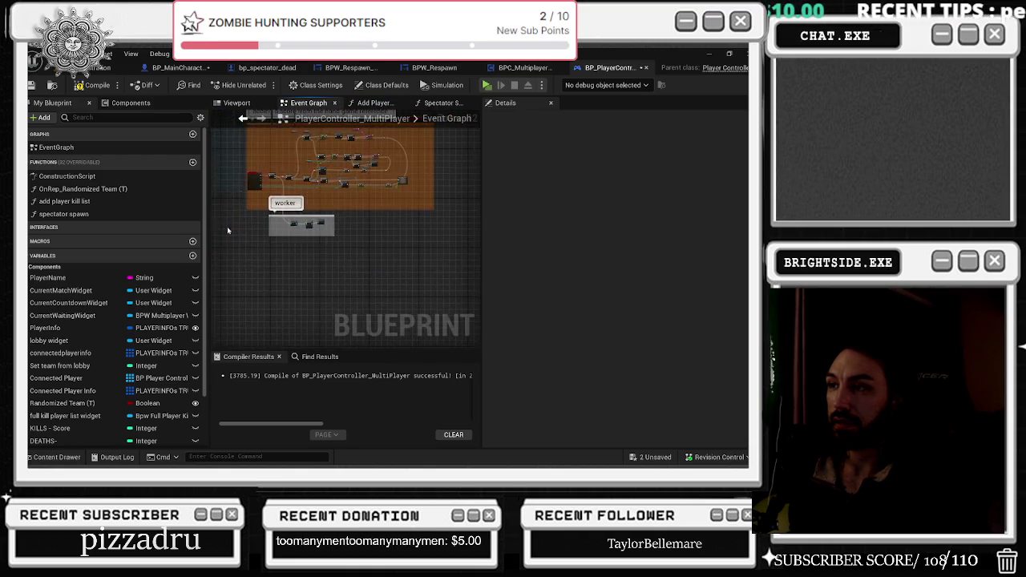
right_click(282, 237)
- Add a Custom Event node to the Event Graph and clear its default name
text(bpw)
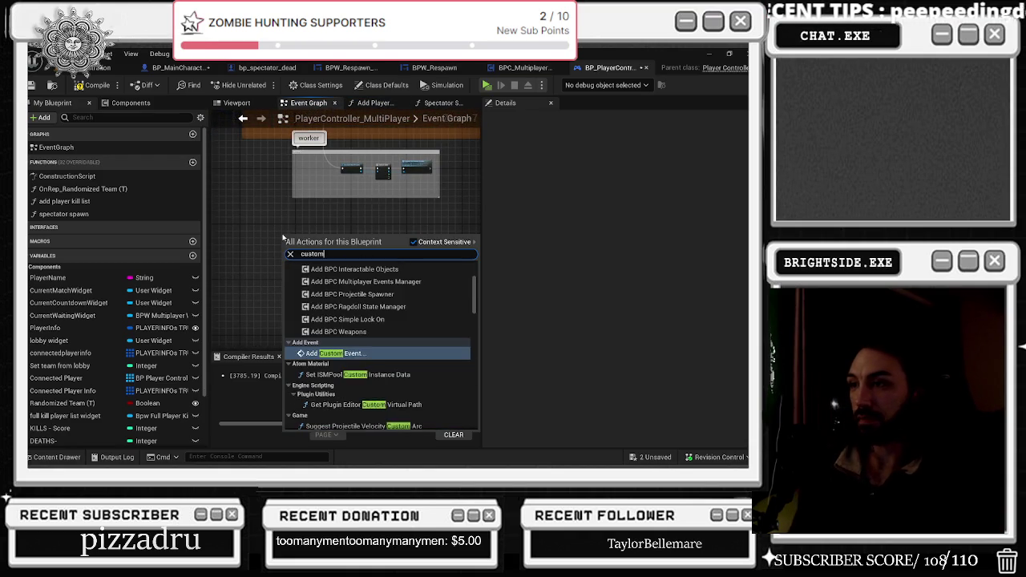
key(Escape)
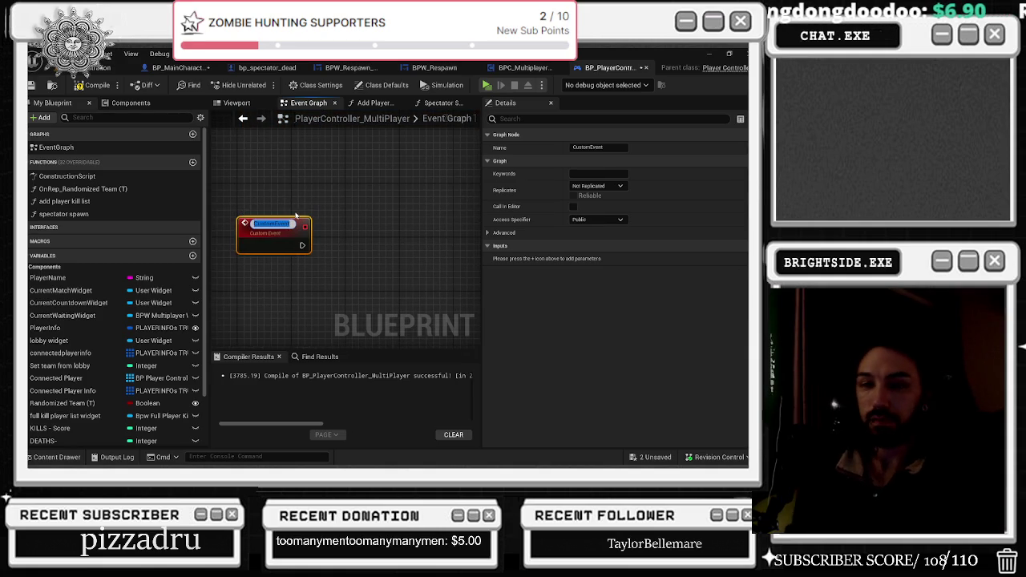
key(BackSpace)
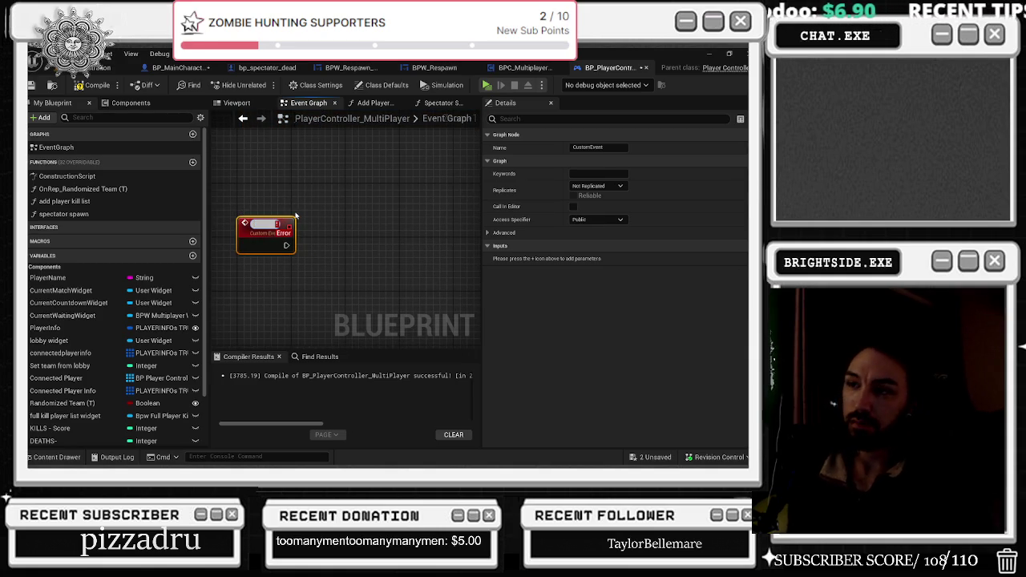
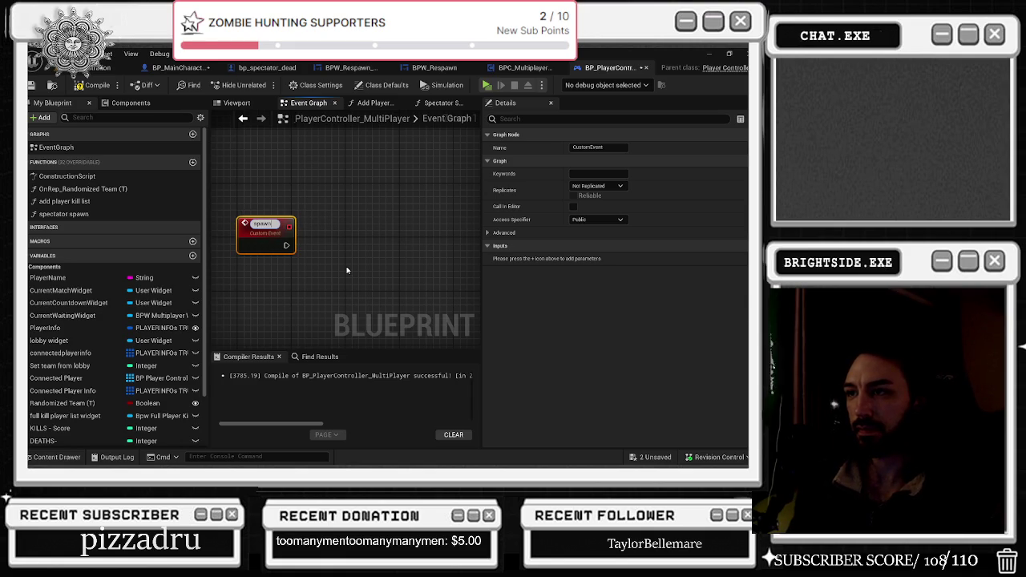
- Name the custom event spawn_Spectator and set its Replicates to Run on Server
text(_Spectator)
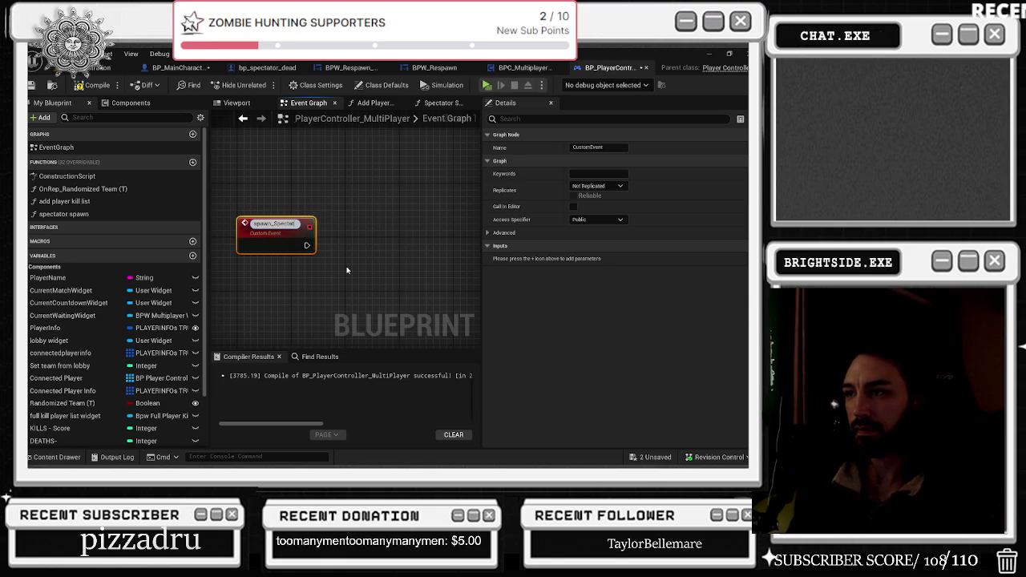
key(Return)
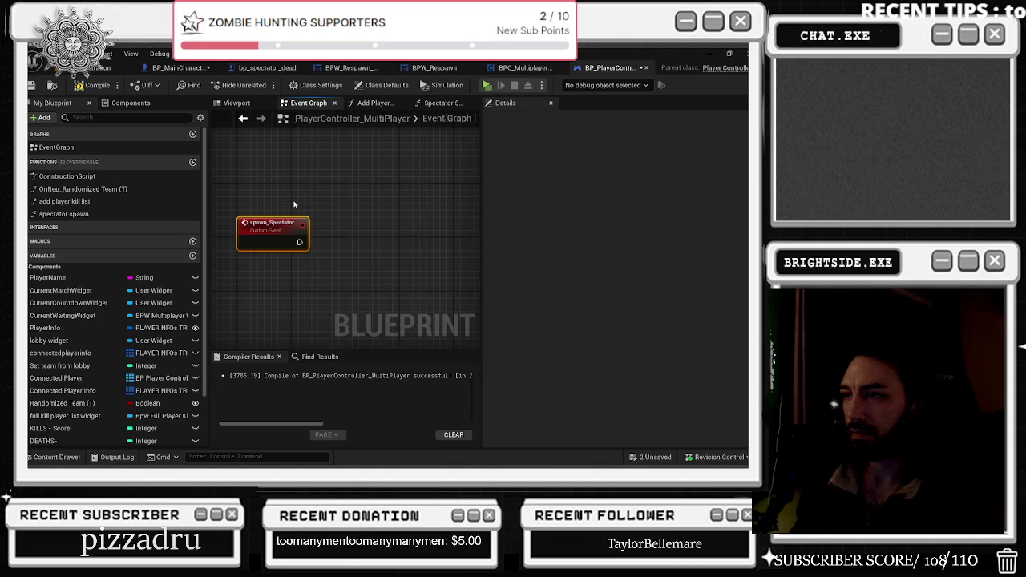
click(277, 228)
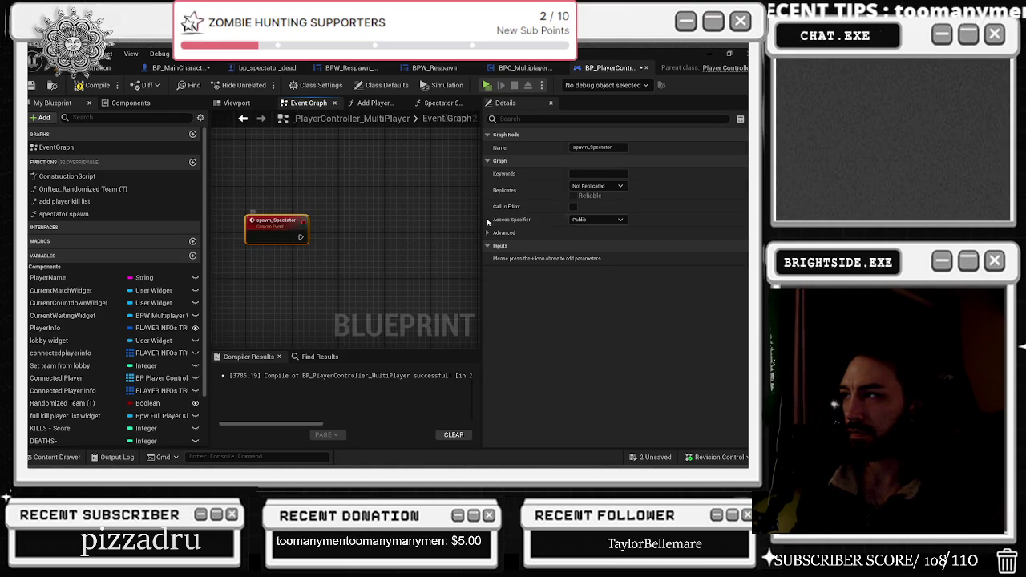
click(597, 185)
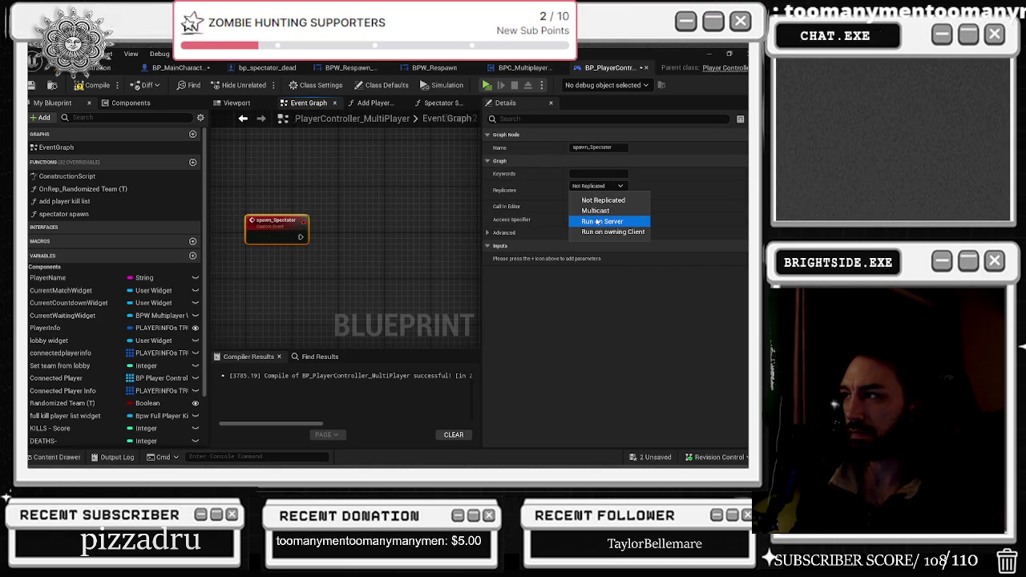
click(598, 221)
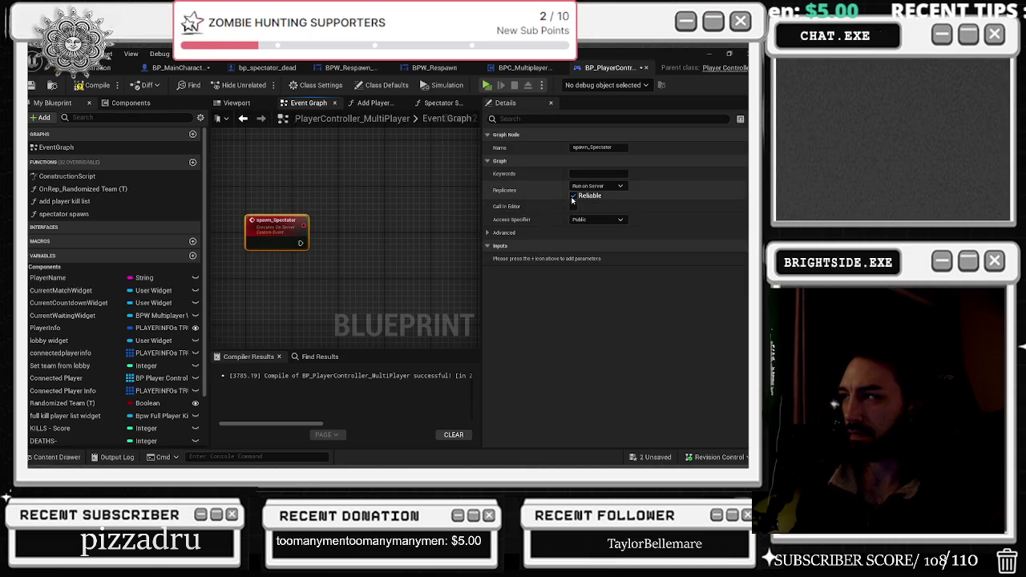
- In the Spectator Spawn function graph, select the spawning nodes
click(440, 103)
scroll(353, 214, down, 5)
drag(322, 212, 436, 268)
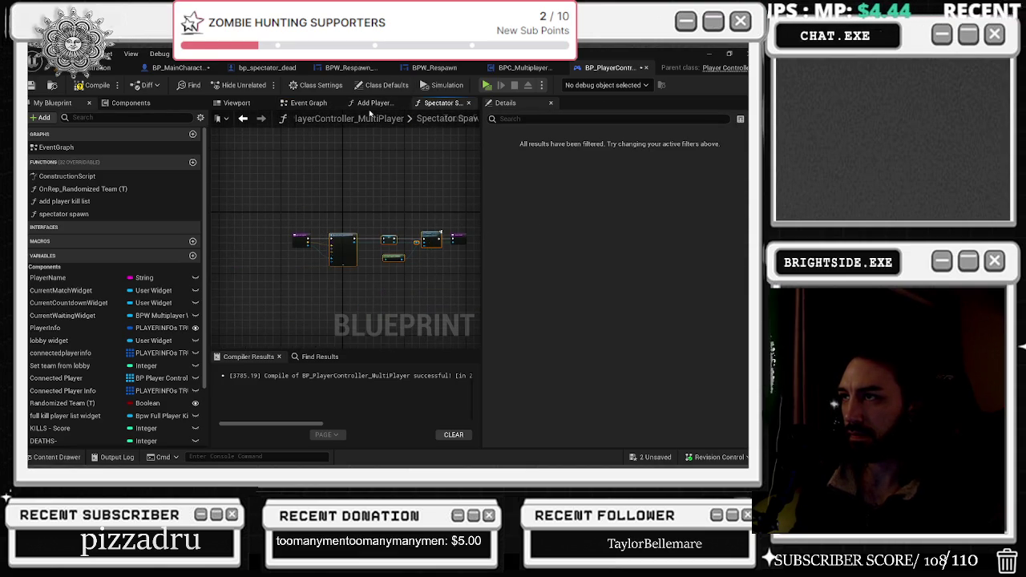
- Paste the spawning nodes after spawn_Spectator, add a spawn location input, and compile the controller
click(309, 102)
key(ctrl+v)
mouse_move(348, 221)
mouse_down()
mouse_move(372, 228)
mouse_move(305, 270)
mouse_move(280, 245)
mouse_up()
mouse_move(337, 344)
mouse_down()
mouse_move(319, 257)
mouse_move(266, 168)
mouse_up()
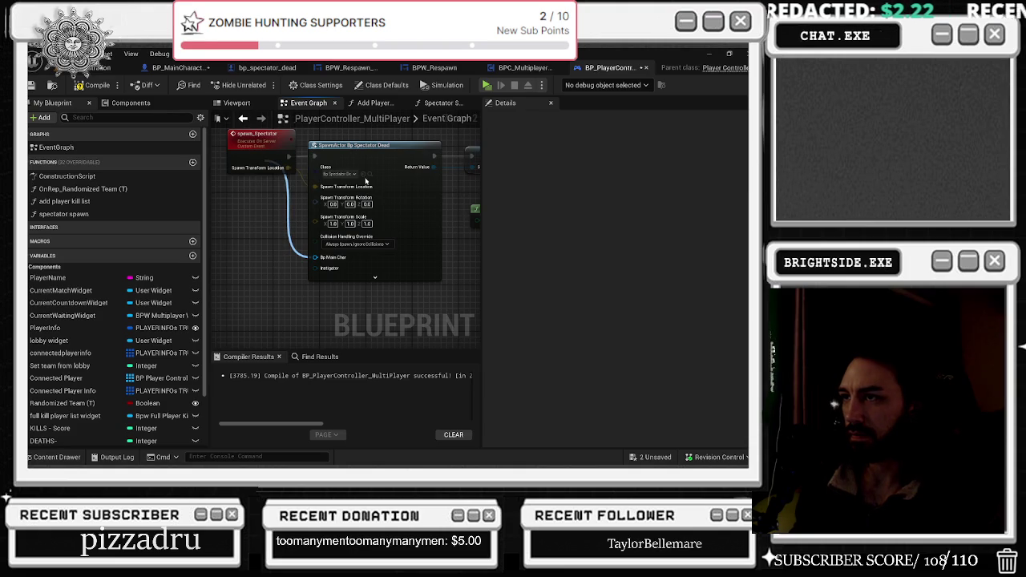
drag(365, 178, 242, 271)
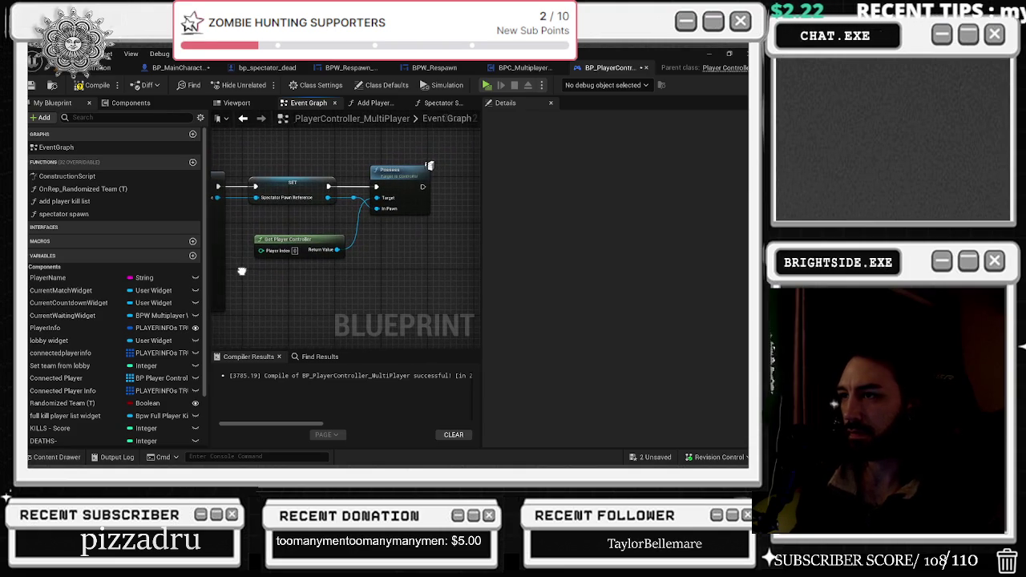
drag(312, 170, 377, 192)
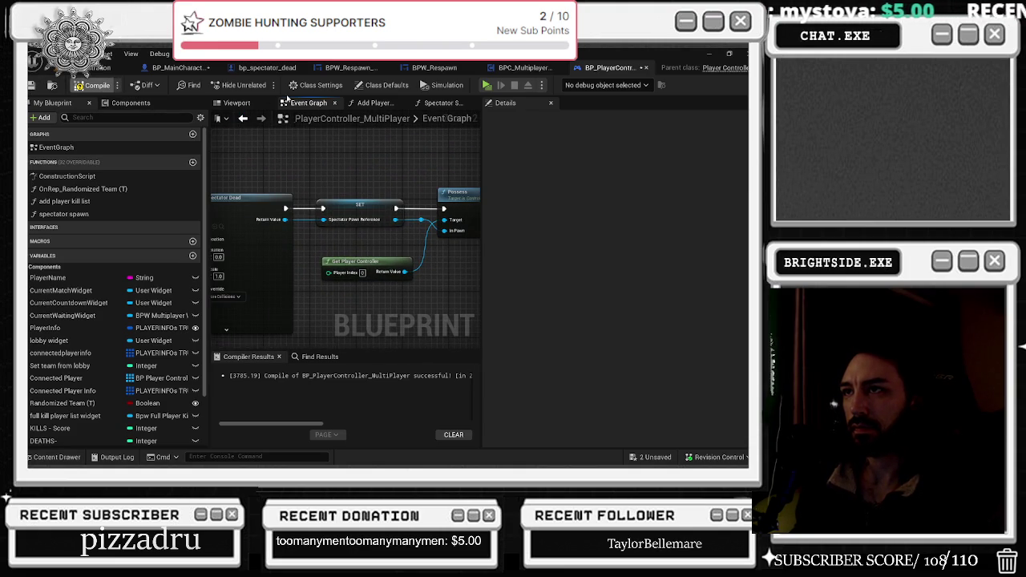
key(F7)
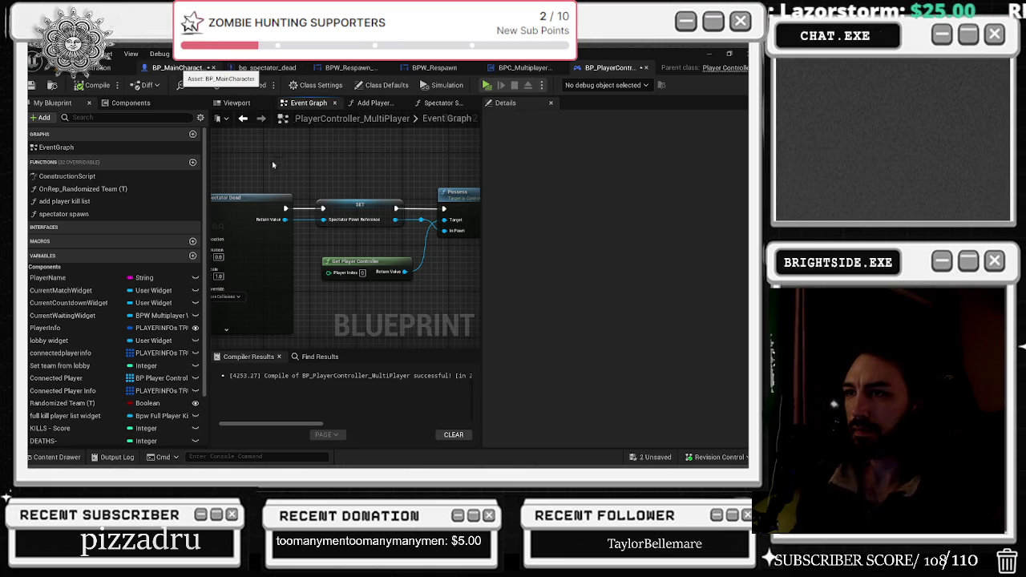
click(517, 67)
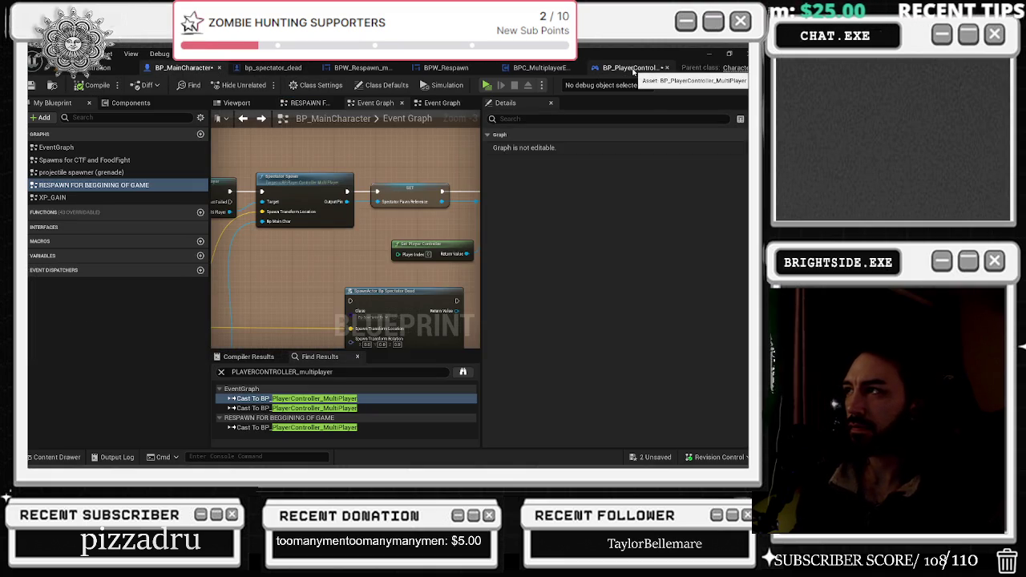
- Compare both blueprints and locate the player-controller cast in BP_MainCharacter's respawn graph
click(609, 67)
drag(301, 177, 315, 177)
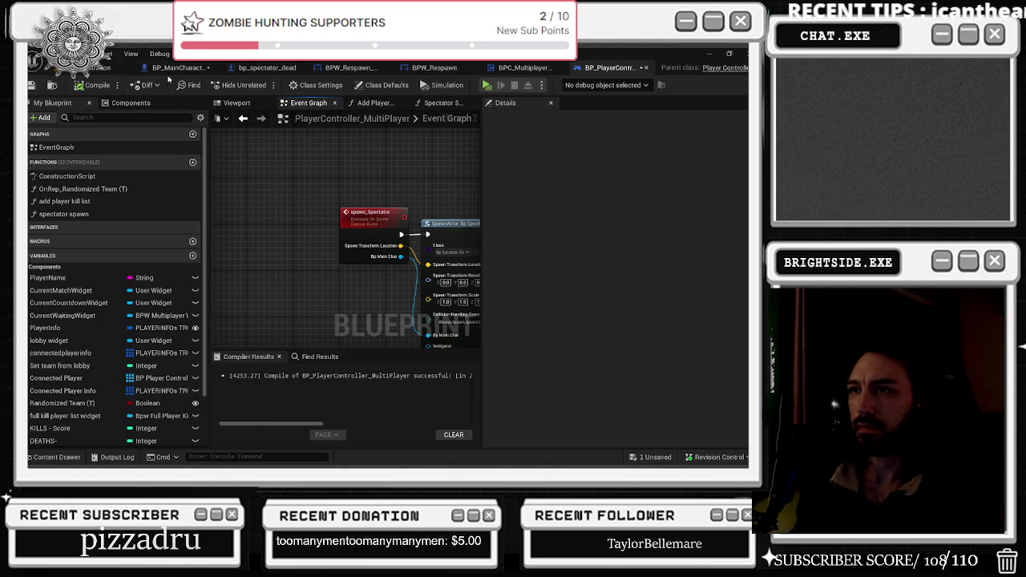
click(170, 69)
mouse_move(473, 273)
mouse_down()
mouse_move(461, 258)
mouse_move(489, 254)
mouse_move(468, 265)
mouse_up()
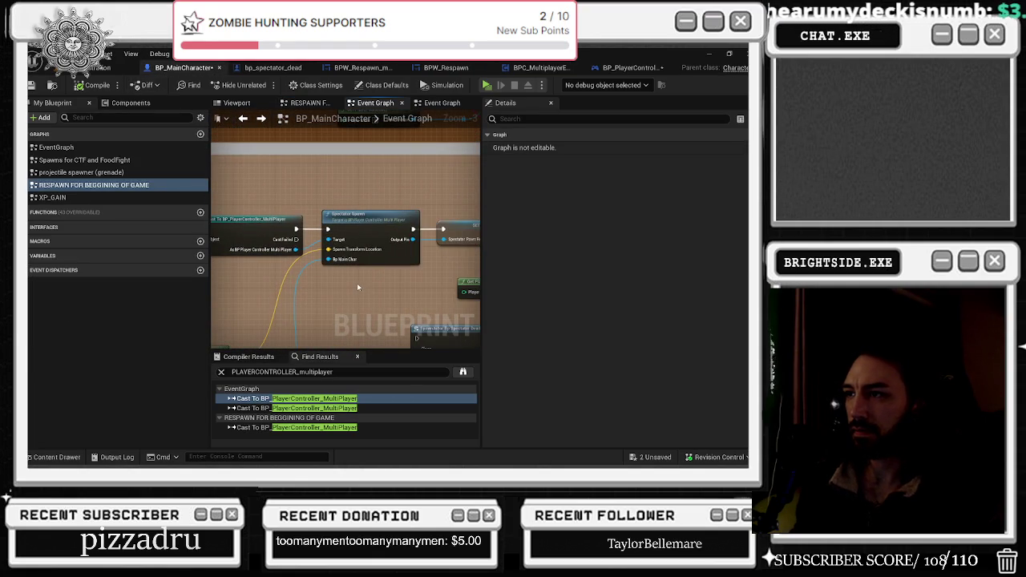
scroll(357, 283, down, 1)
mouse_move(403, 318)
mouse_down()
mouse_move(311, 305)
mouse_move(330, 263)
mouse_up()
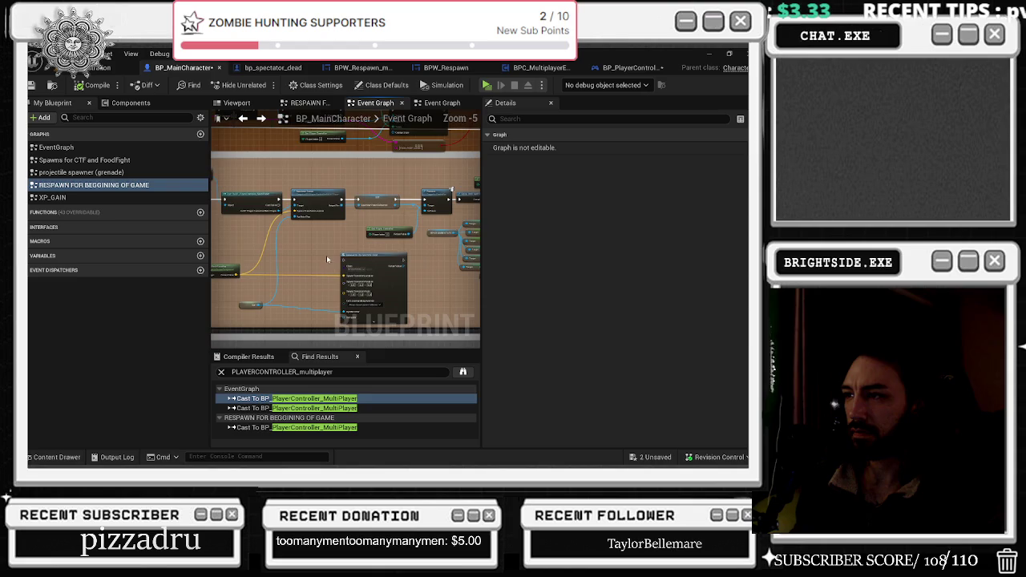
click(330, 259)
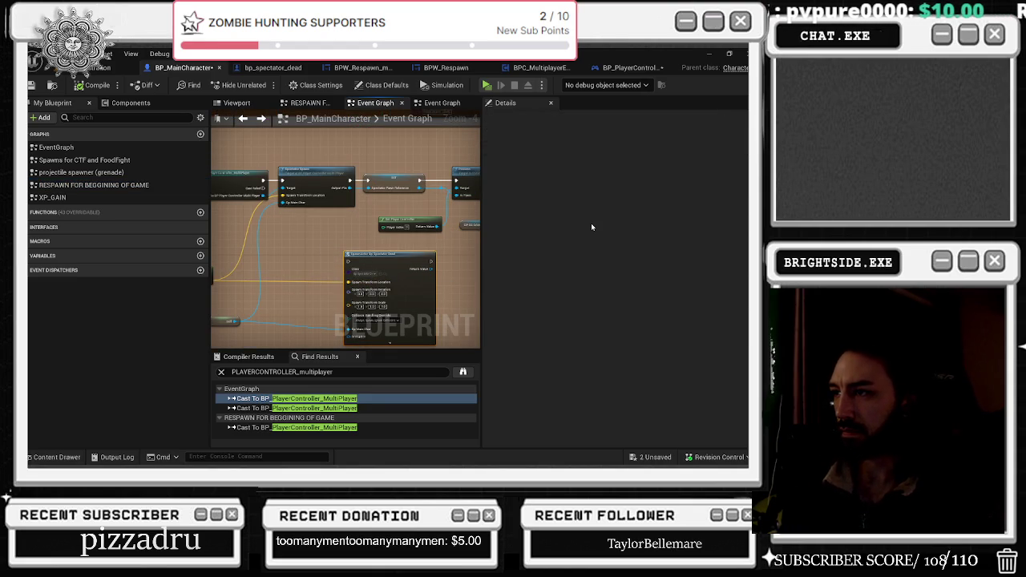
mouse_move(331, 241)
mouse_down()
mouse_move(413, 235)
mouse_move(408, 255)
mouse_up()
scroll(308, 248, up, 1)
text(spawn)
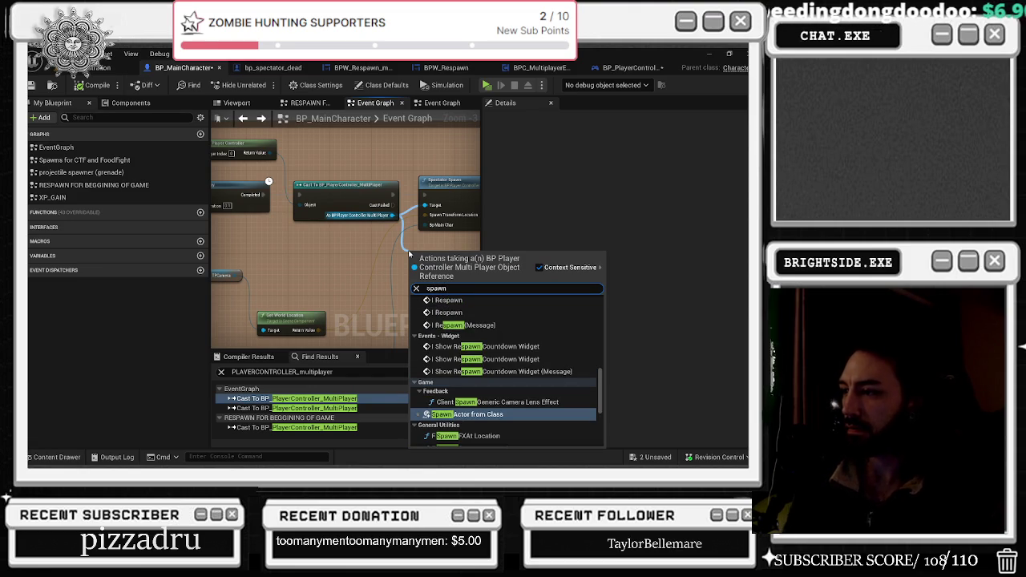
click(613, 71)
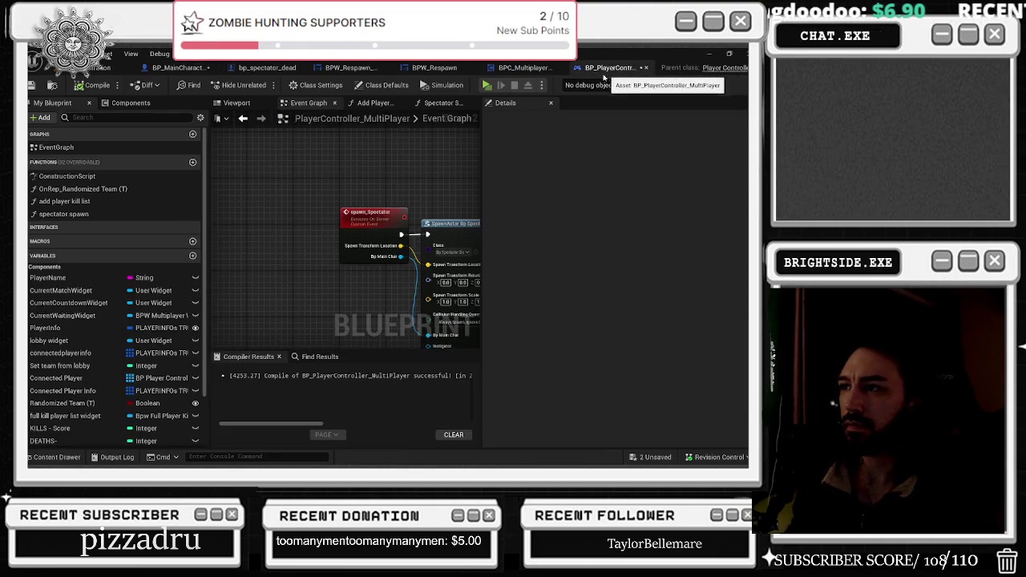
click(183, 67)
- From the cast controller output, add a Spawn Spectator call fed with the spawn location
drag(320, 219, 337, 248)
text(spawn)
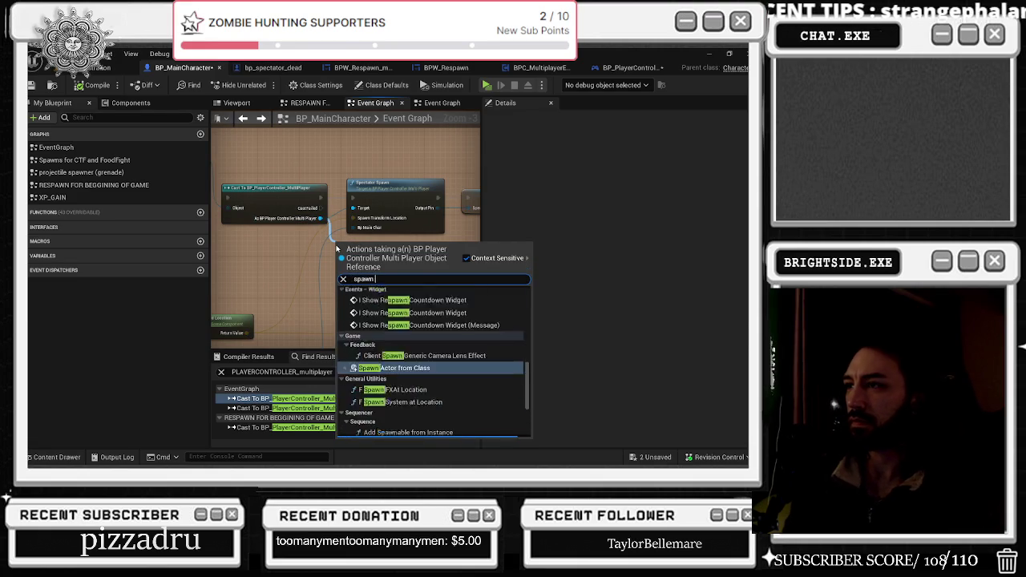
text( specta)
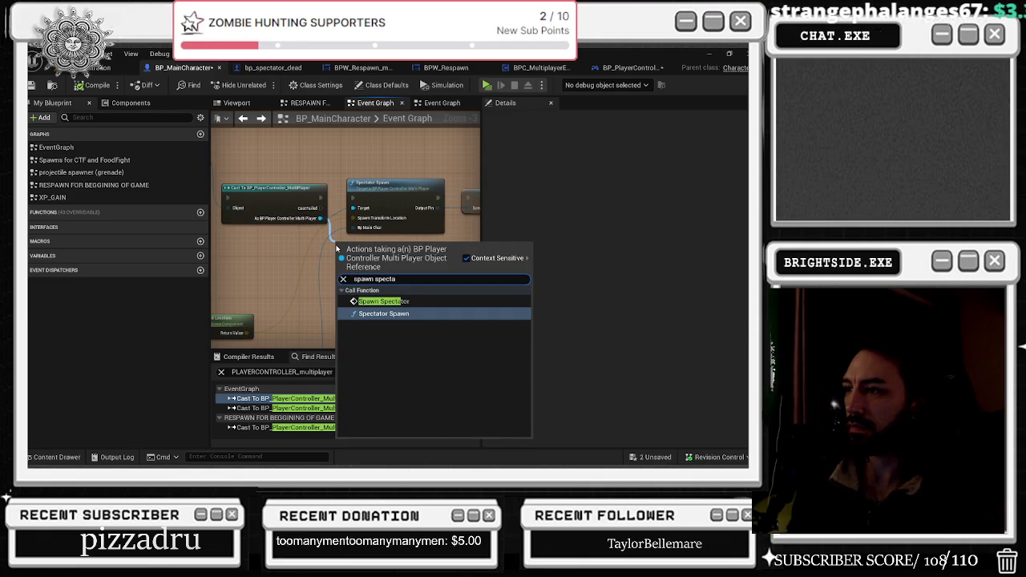
click(378, 302)
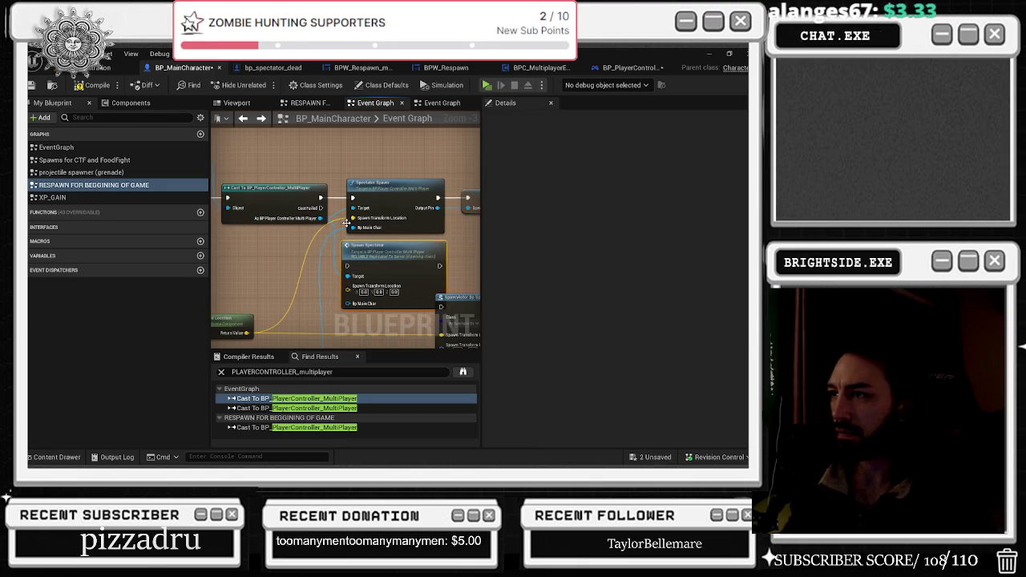
drag(353, 218, 347, 285)
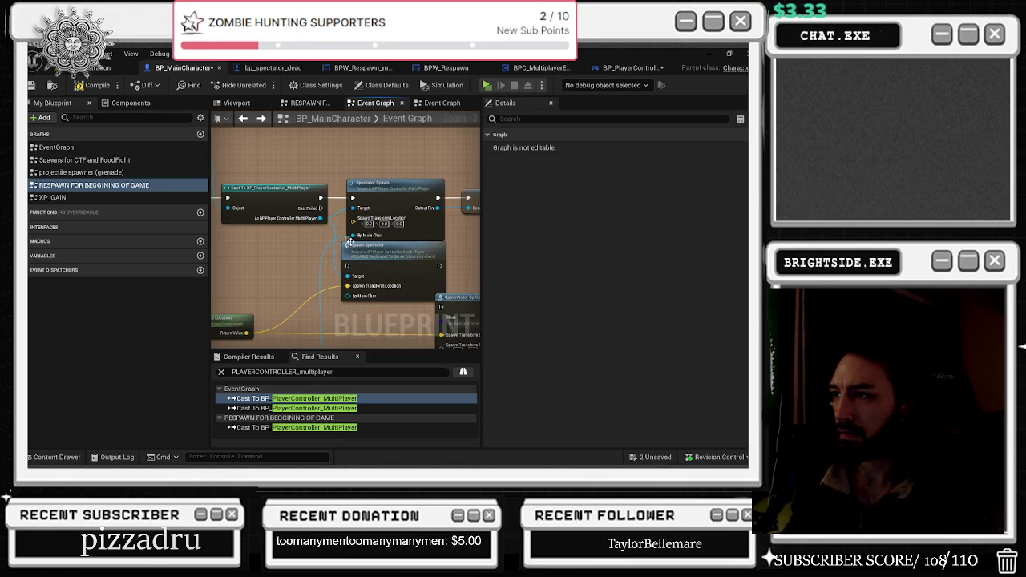
- Delete the old Spectator Spawn node and move Spawn Spectator into its place
drag(415, 267, 375, 264)
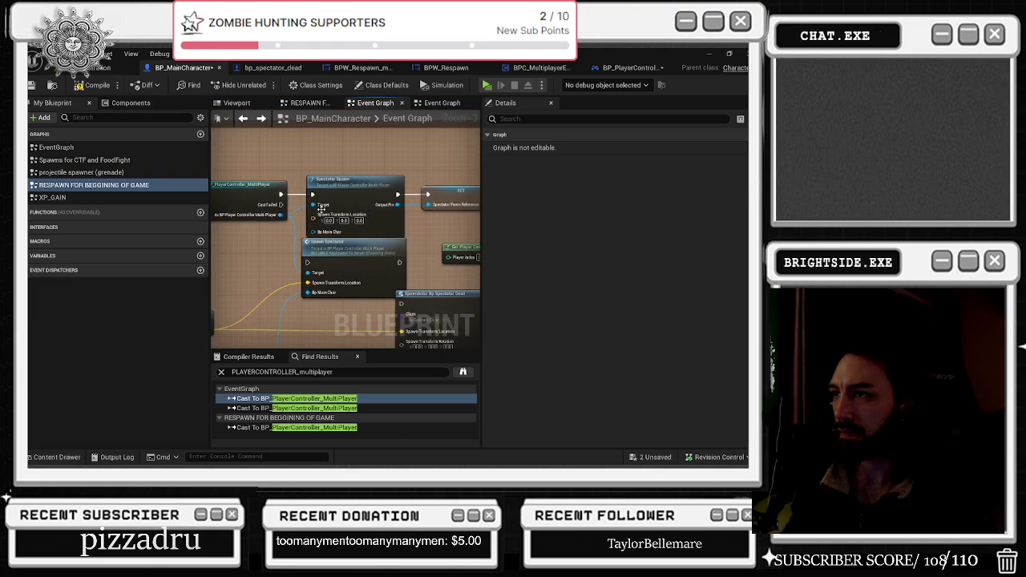
mouse_move(403, 203)
mouse_down()
mouse_move(356, 216)
mouse_move(329, 181)
mouse_move(325, 220)
mouse_up()
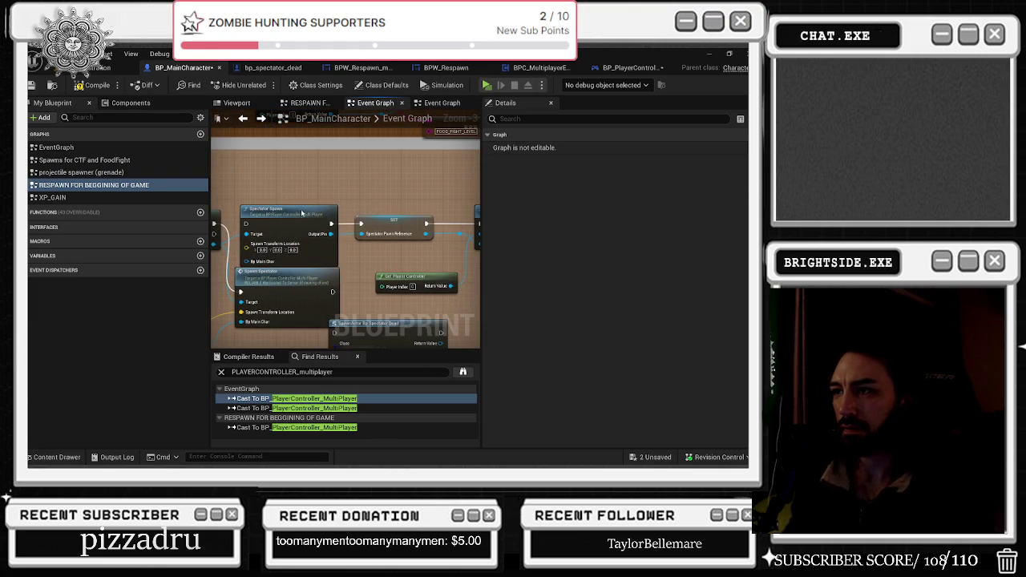
click(293, 211)
key(Delete)
drag(293, 281, 293, 212)
- Add a Get Spectator Pawn Reference node from the cast controller output
mouse_move(214, 244)
mouse_down()
mouse_move(299, 253)
mouse_move(325, 282)
mouse_up()
text(get)
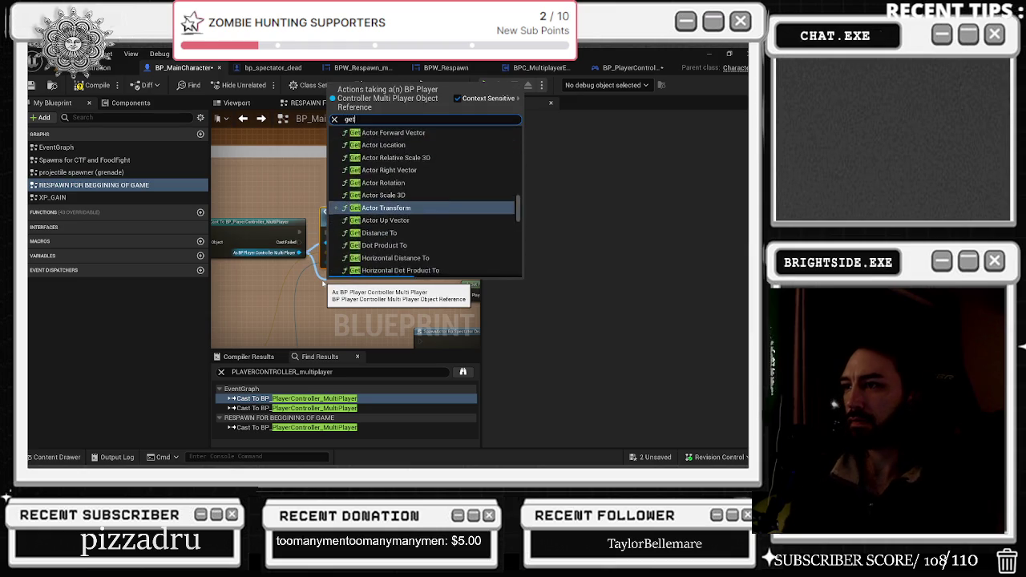
text( spect)
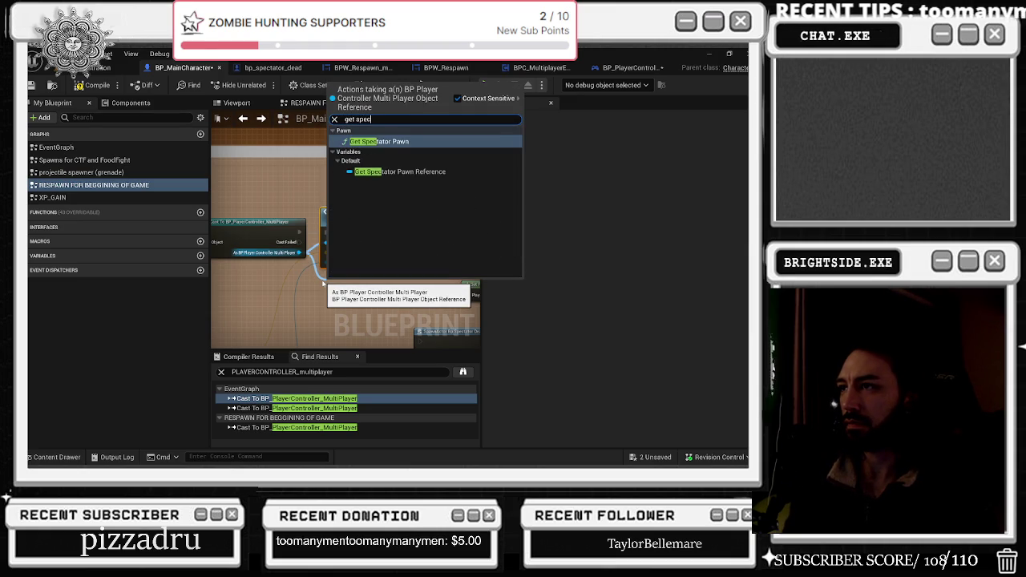
key(Return)
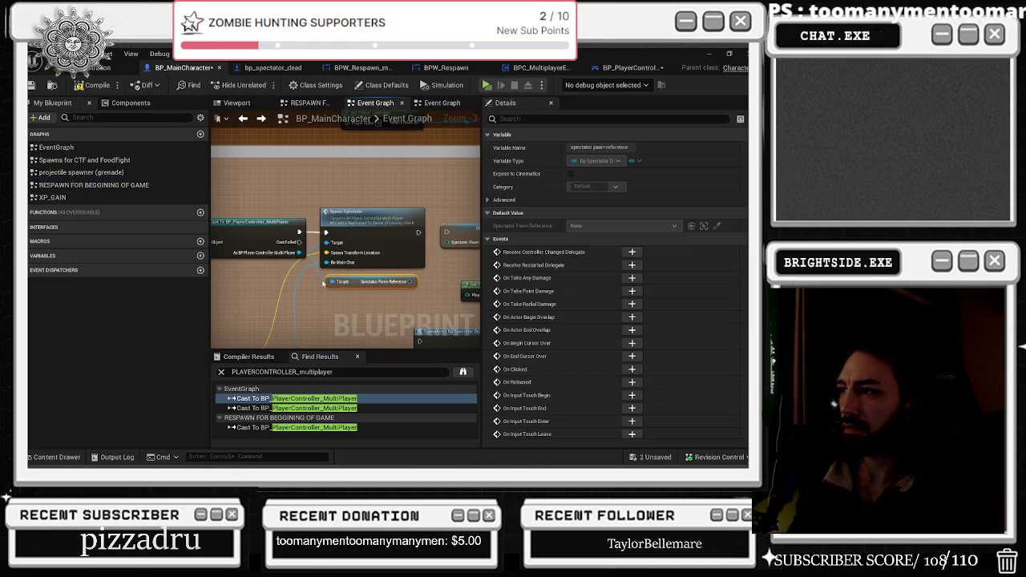
- Rearrange the selected nodes and widen the comment box to enclose them
scroll(305, 258, down, 3)
scroll(285, 232, up, 2)
mouse_move(215, 226)
mouse_down()
mouse_move(337, 289)
mouse_move(425, 317)
mouse_move(440, 343)
mouse_move(448, 332)
mouse_up()
key(Delete)
drag(307, 264, 315, 265)
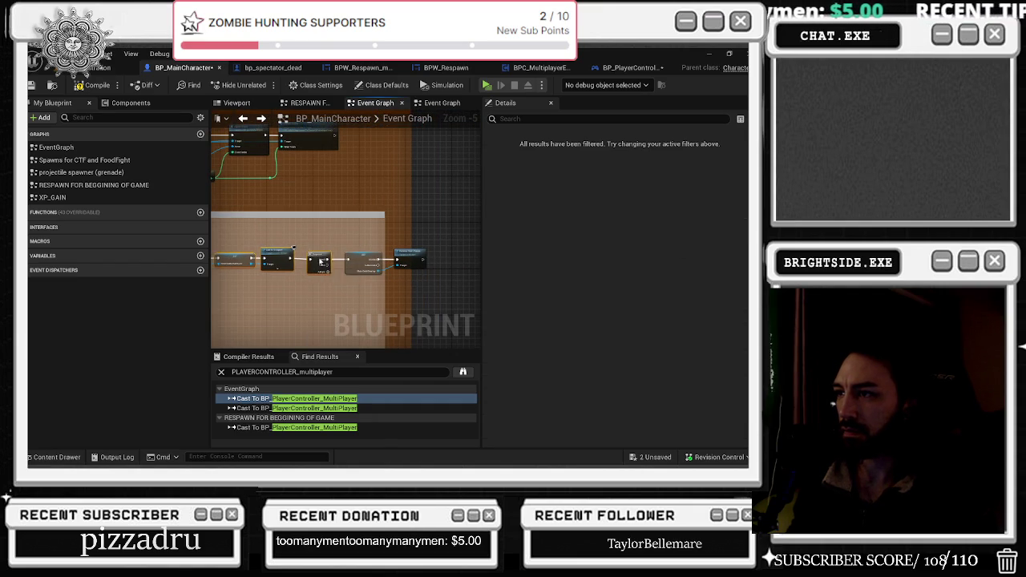
click(358, 253)
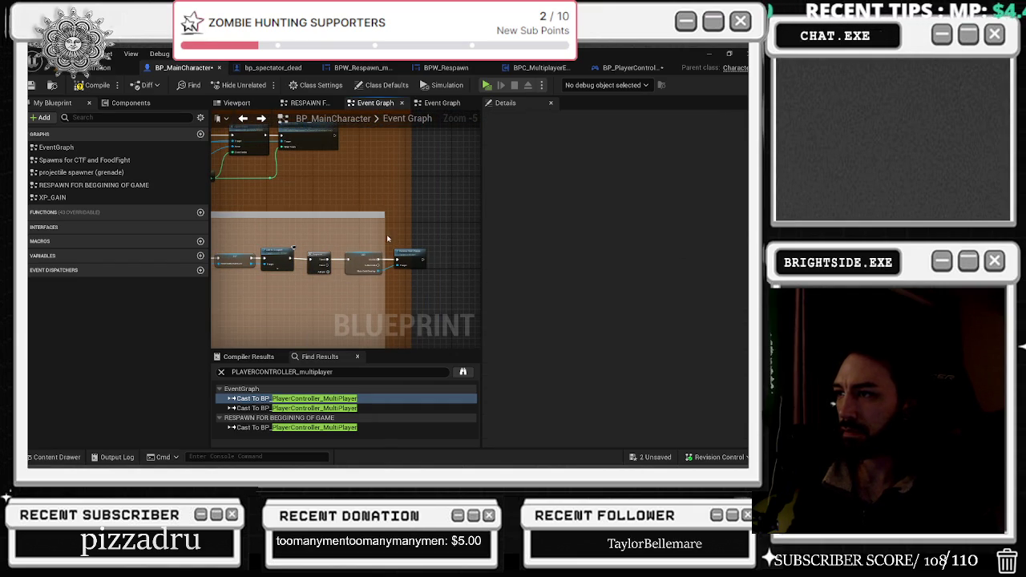
drag(384, 238, 448, 250)
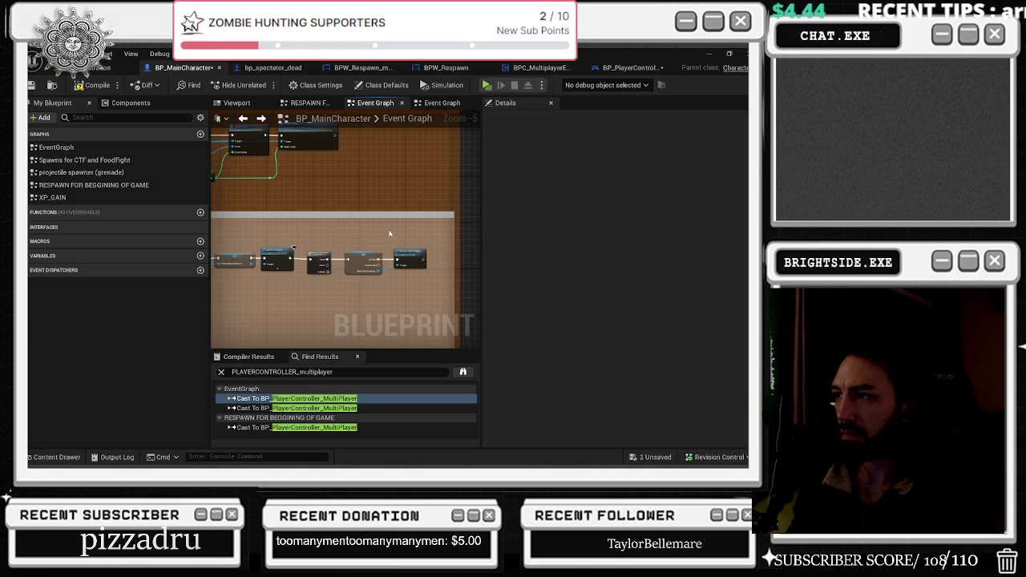
mouse_move(450, 208)
mouse_down()
mouse_move(211, 253)
mouse_move(225, 331)
mouse_move(355, 285)
mouse_up()
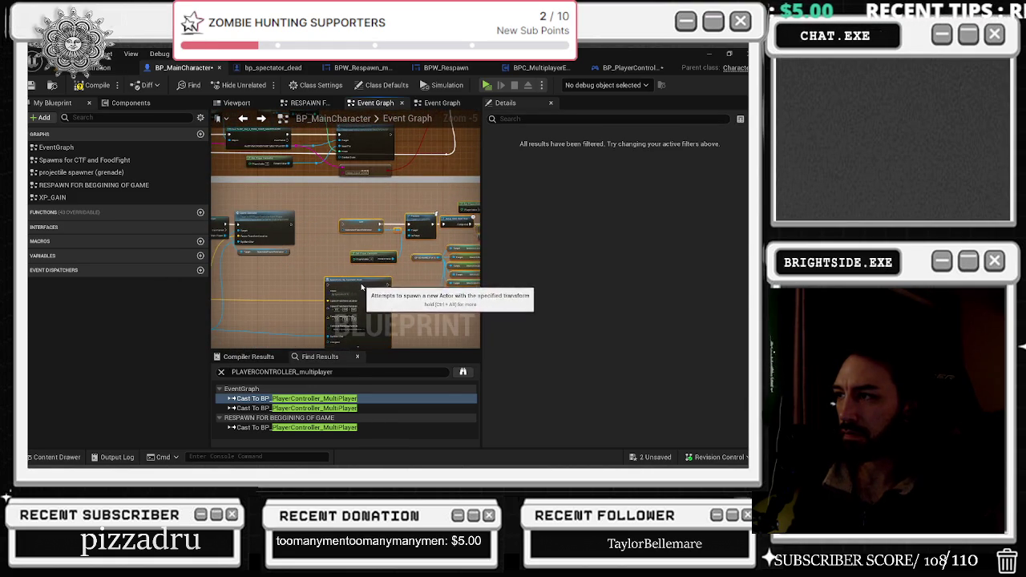
scroll(283, 215, up, 2)
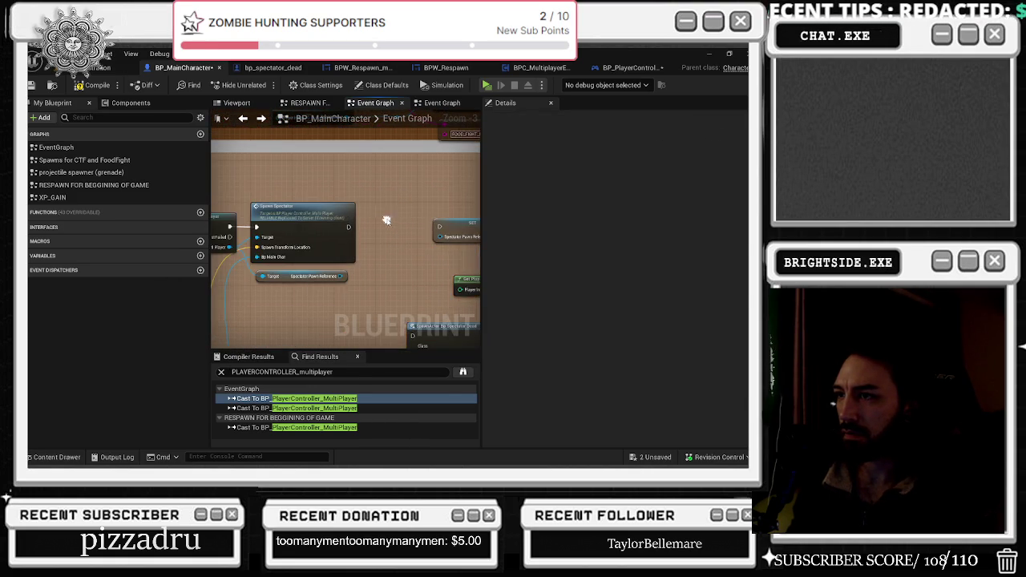
- Insert a Delay Until Next Tick after Spawn Spectator and wire Spectator Pawn Reference
drag(349, 229, 374, 235)
text(delay unt)
key(Return)
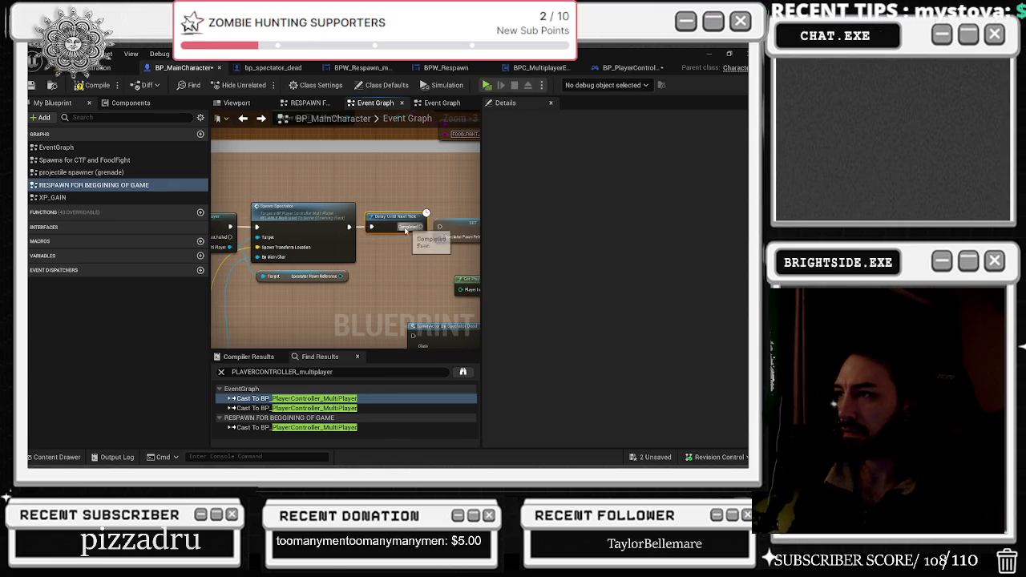
drag(420, 228, 440, 228)
mouse_move(341, 279)
mouse_down()
mouse_move(349, 253)
mouse_move(338, 262)
mouse_move(364, 251)
mouse_move(294, 253)
mouse_up()
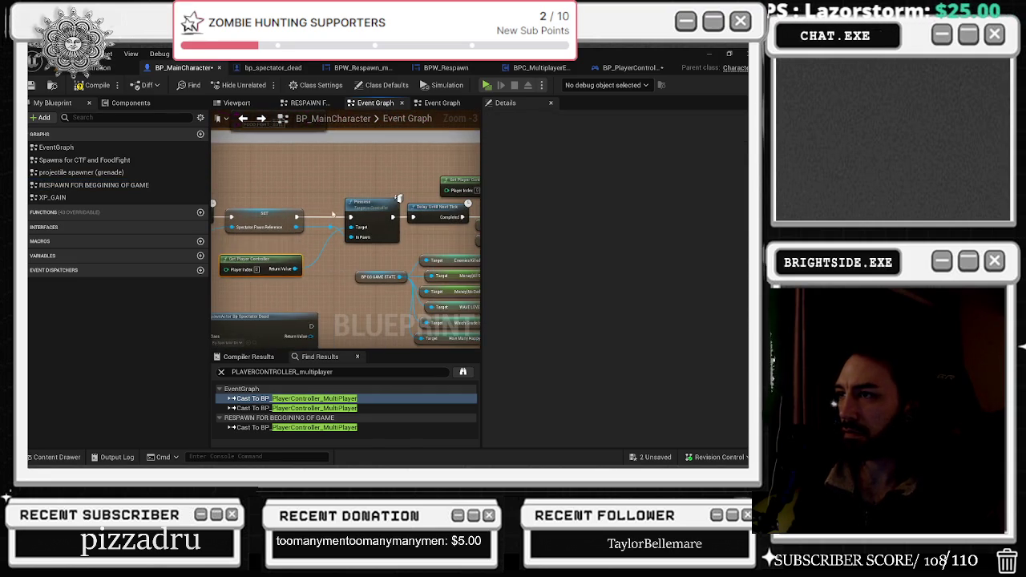
- Tidy the Possess and Get Player Controller nodes and save BP_MainCharacter
drag(368, 243, 358, 243)
click(357, 189)
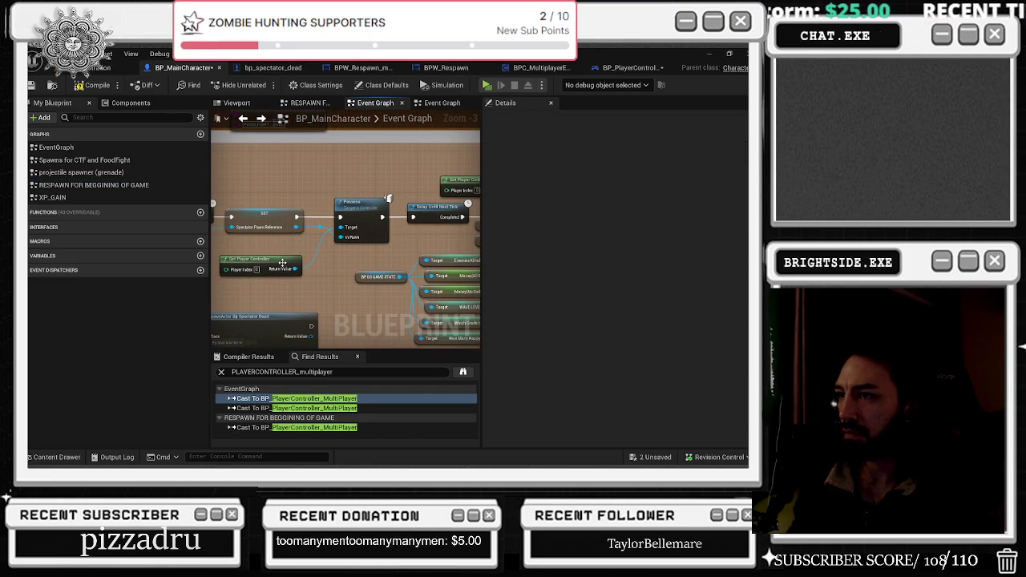
drag(282, 263, 298, 263)
drag(386, 262, 283, 249)
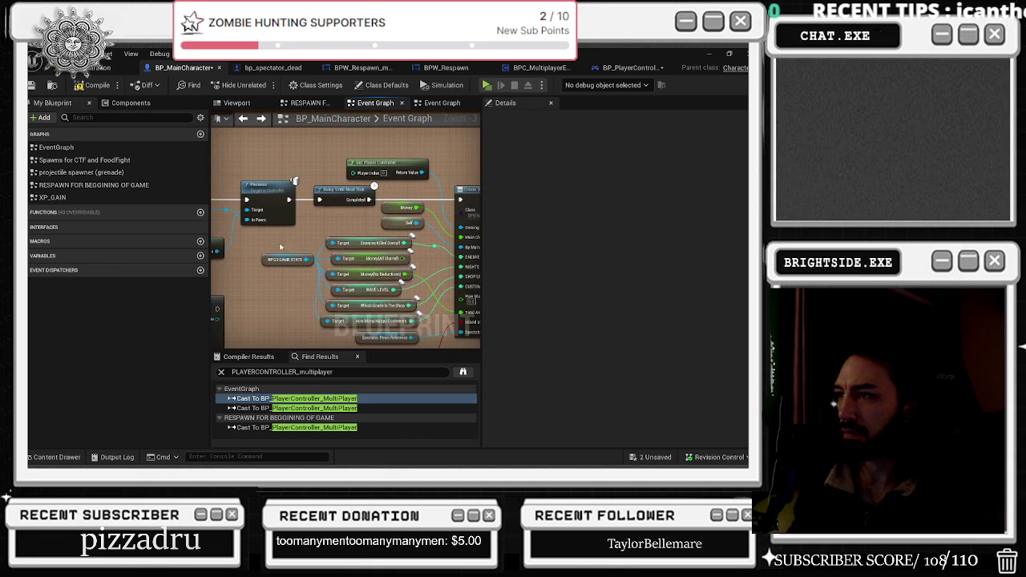
drag(337, 286, 327, 220)
mouse_move(308, 164)
mouse_down()
mouse_move(380, 303)
mouse_move(364, 295)
mouse_move(392, 331)
mouse_move(406, 311)
mouse_move(413, 371)
mouse_up()
mouse_move(417, 192)
mouse_down()
mouse_move(373, 207)
mouse_move(438, 200)
mouse_up()
mouse_move(436, 242)
mouse_down()
mouse_move(334, 243)
mouse_move(324, 196)
mouse_move(340, 167)
mouse_move(225, 233)
mouse_up()
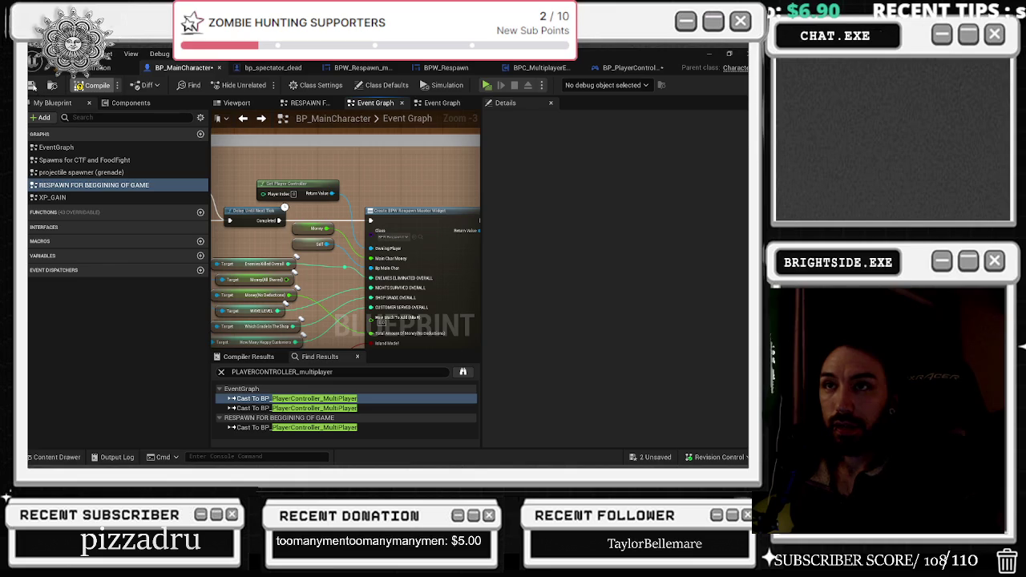
key(ctrl+s)
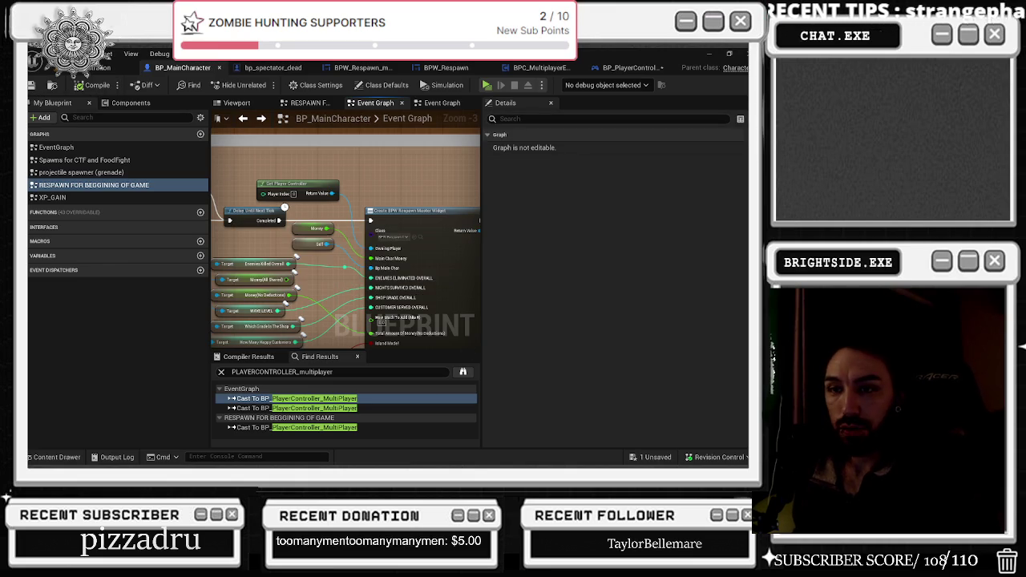
- From the level editor, save BP_PlayerController_MultiPlayer via the Save Content dialog
click(86, 68)
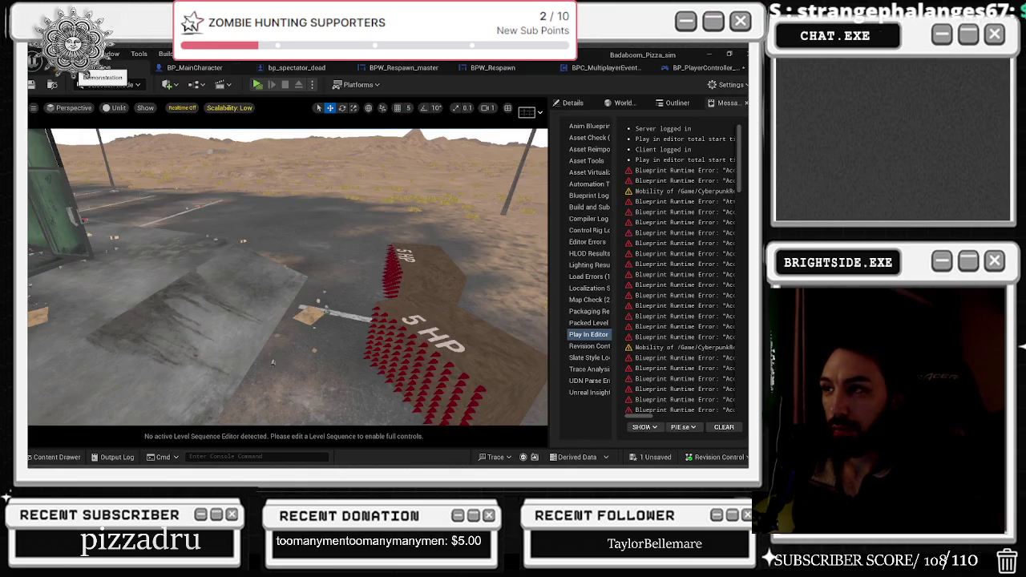
key(ctrl+s)
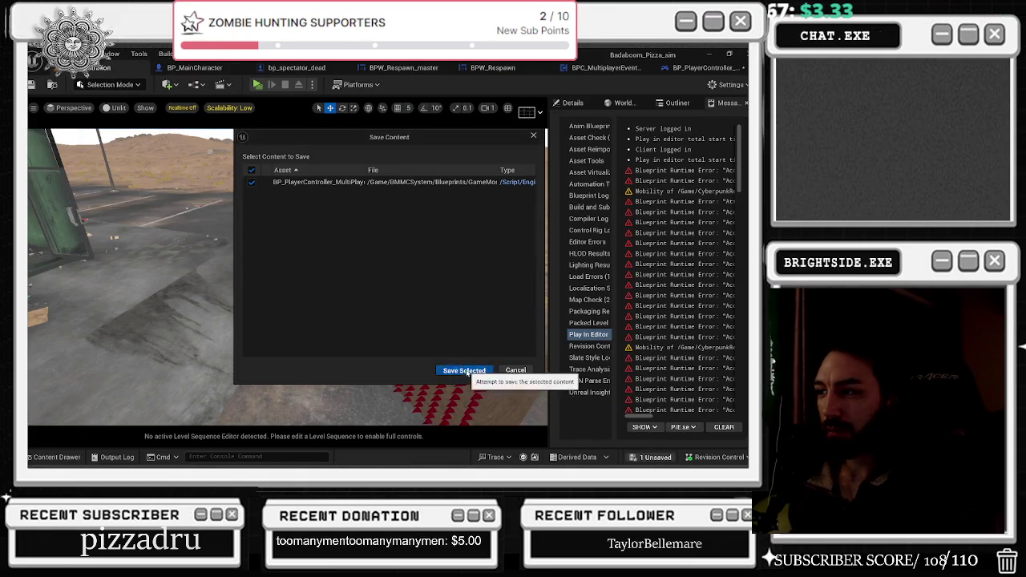
click(465, 370)
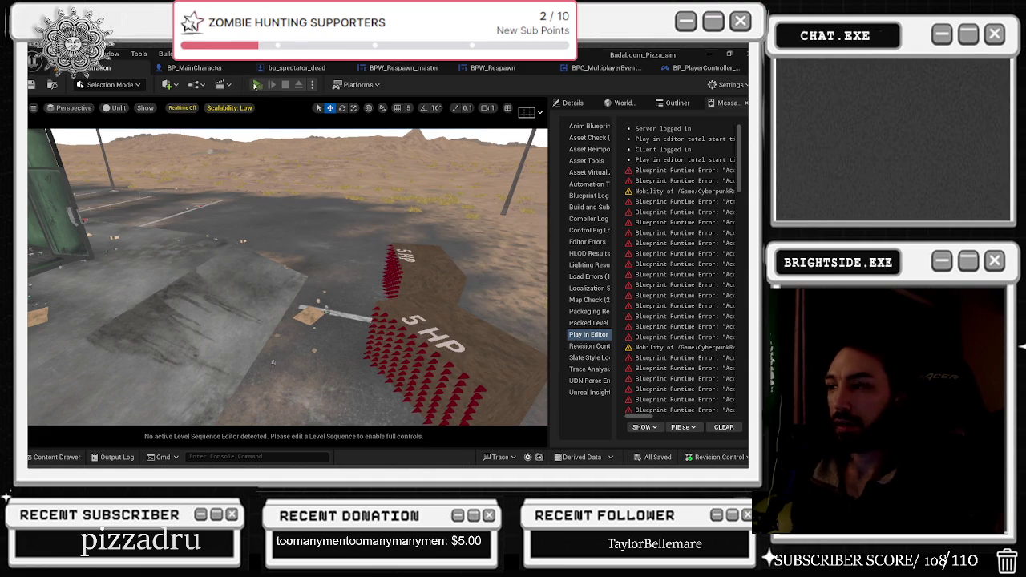
click(257, 85)
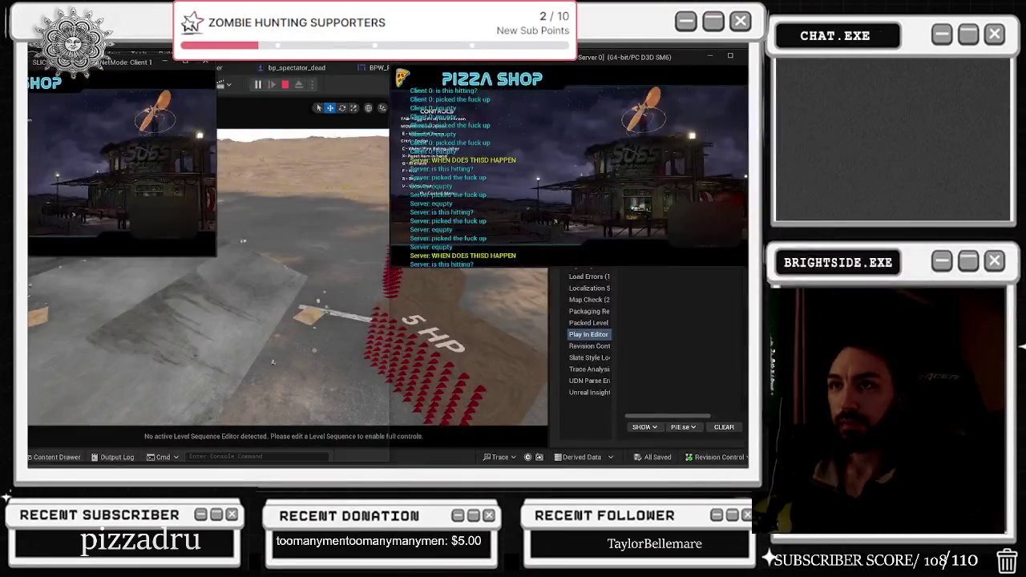
key(alt+Tab)
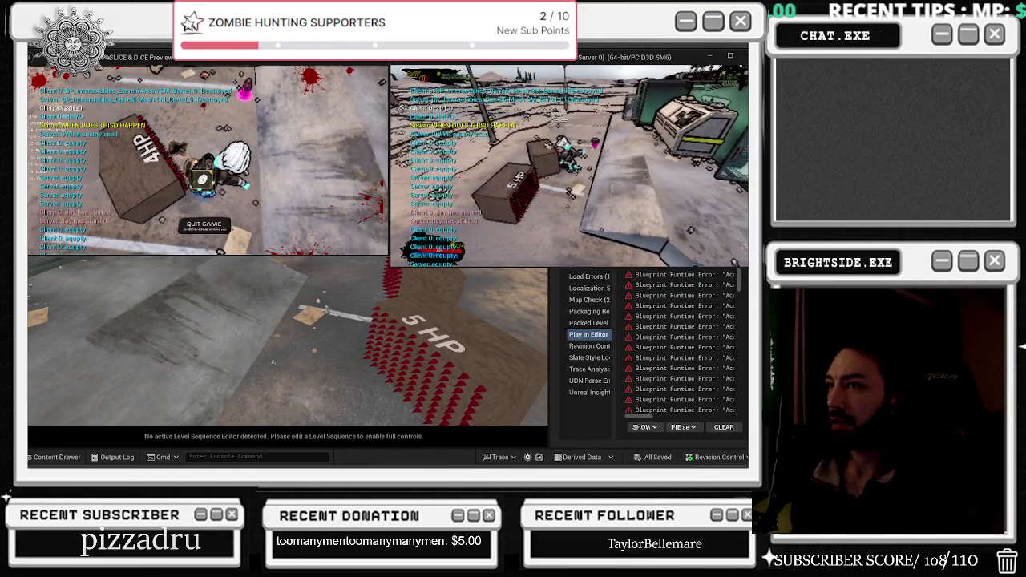
key(Escape)
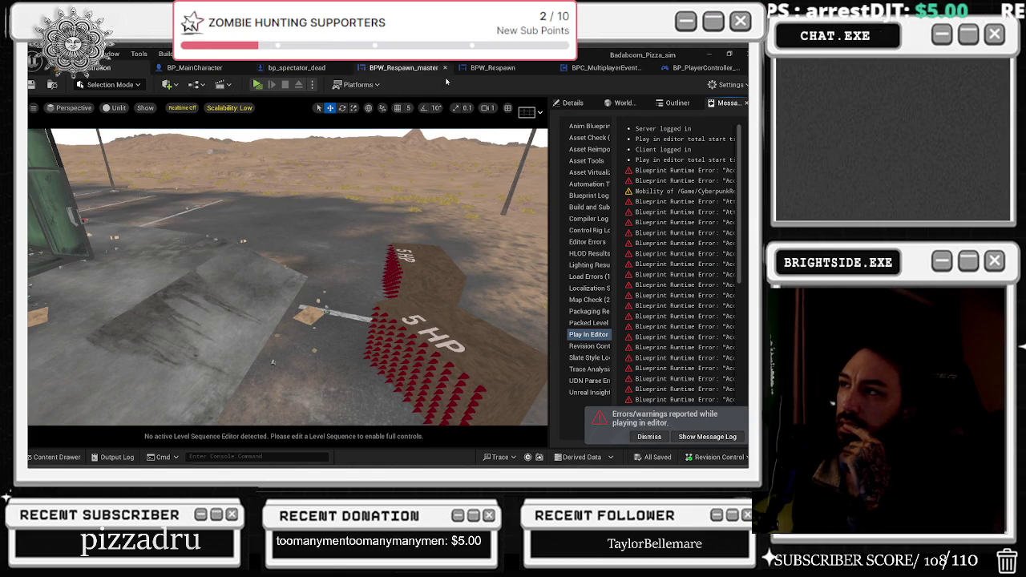
click(697, 67)
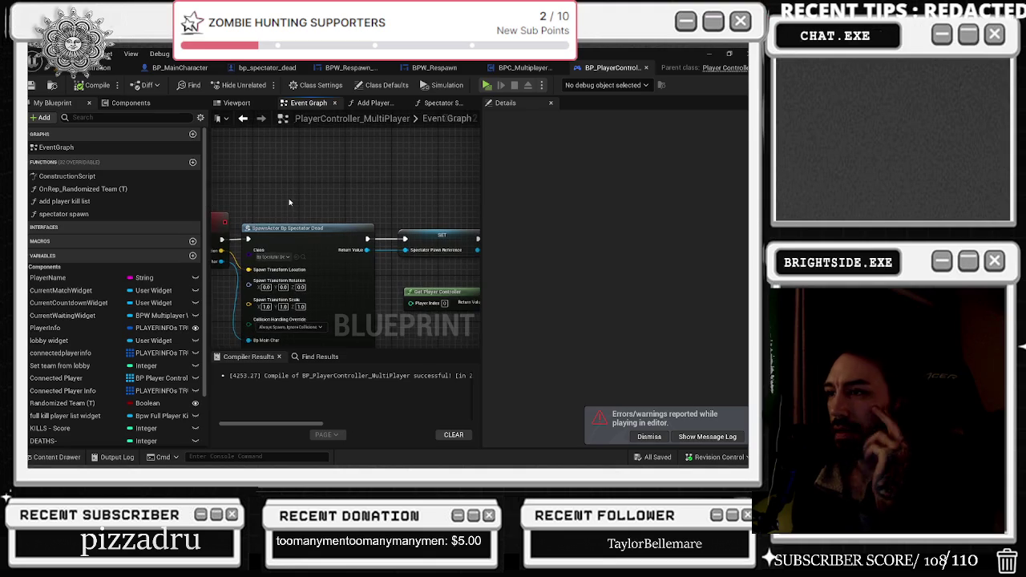
- Set spawn_Spectator to Run on owning Client, save, and start another multiplayer play test
mouse_move(314, 166)
mouse_down()
mouse_move(259, 162)
mouse_move(477, 149)
mouse_up()
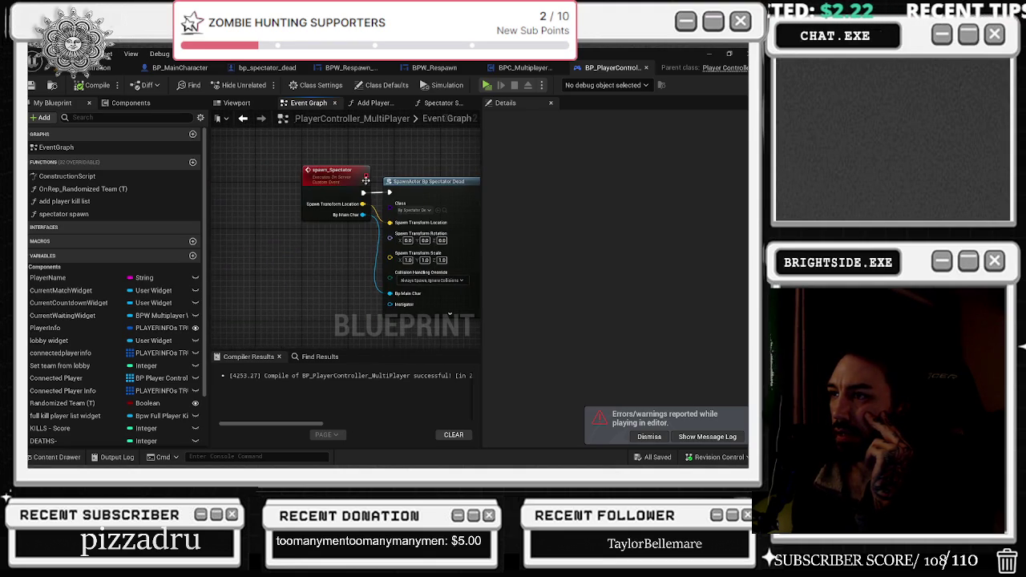
click(328, 171)
drag(329, 171, 240, 166)
click(597, 185)
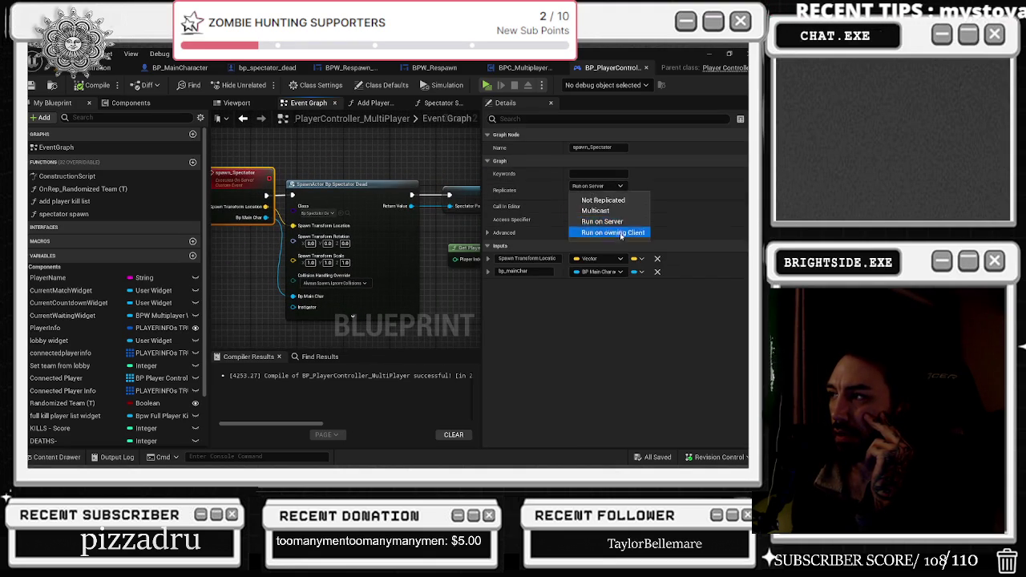
click(613, 231)
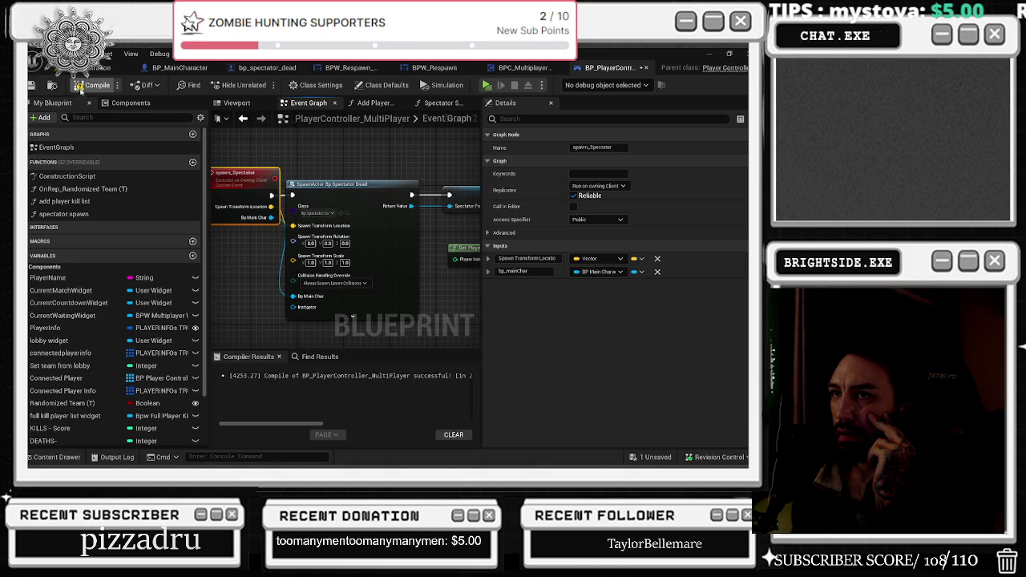
click(31, 85)
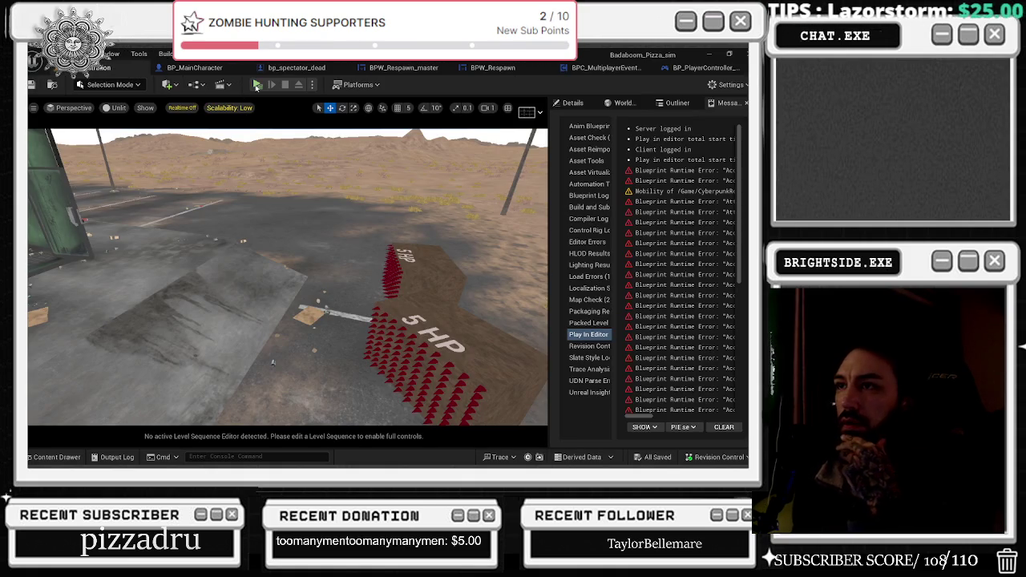
click(255, 84)
key(alt+Tab)
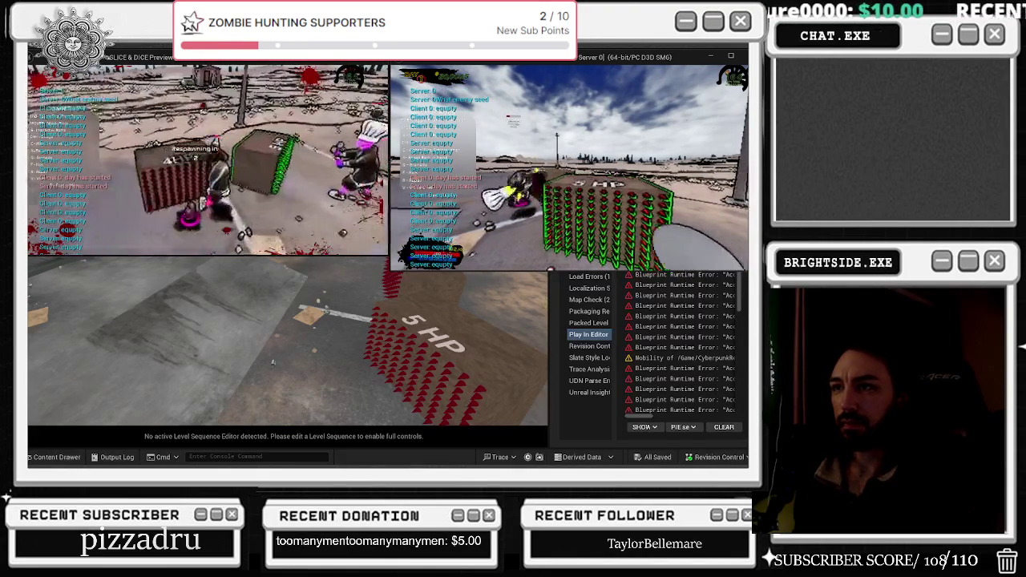
key(Escape)
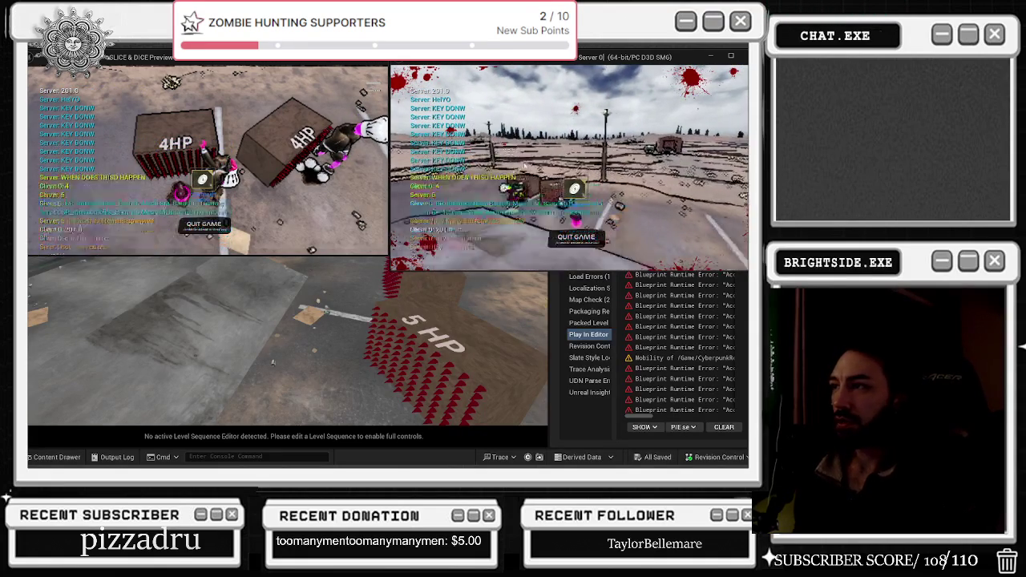
key(Escape)
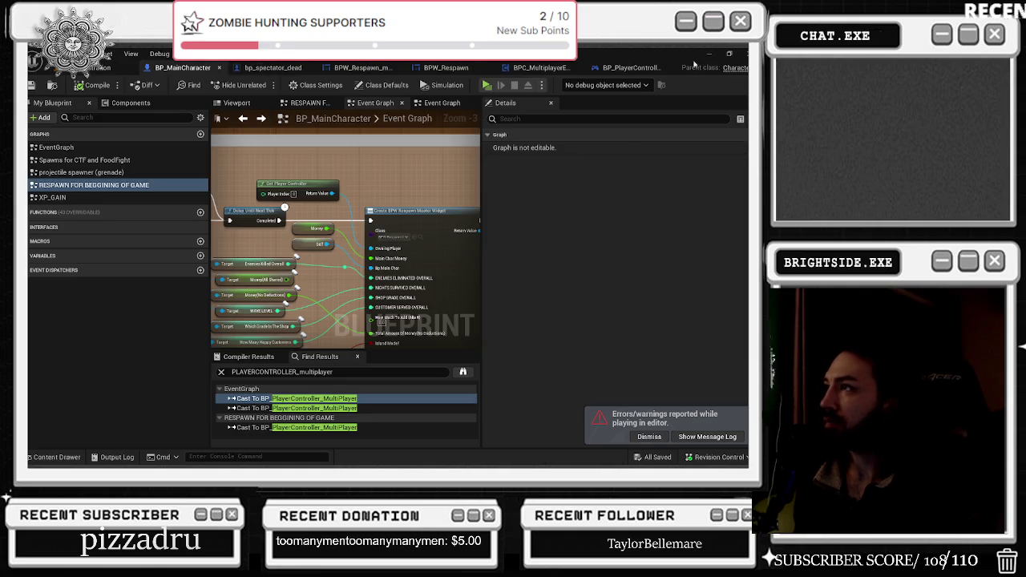
- Change spawn_Spectator's Replicates to Not Replicated and compile the player controller blueprint
click(645, 68)
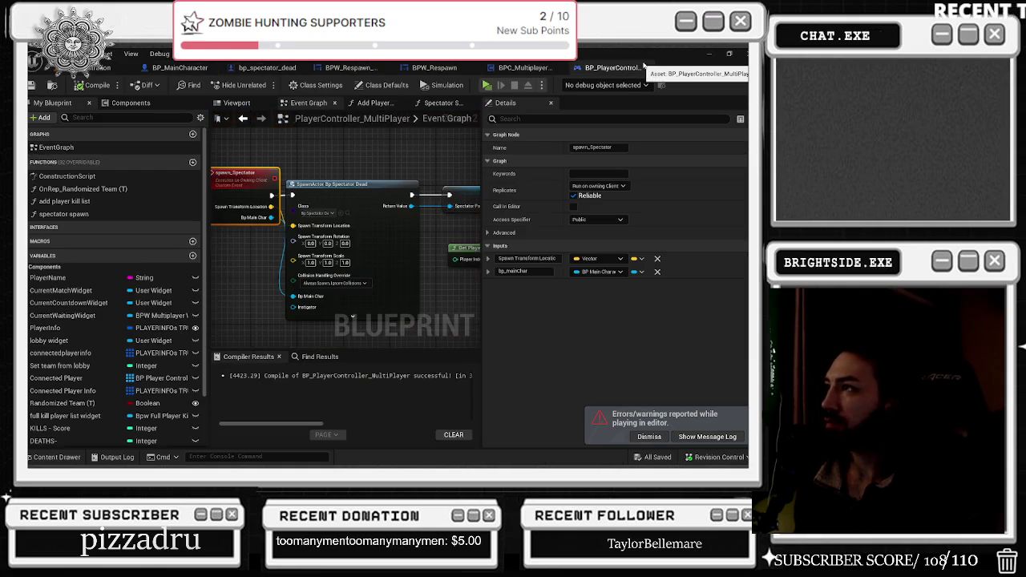
drag(338, 198, 373, 201)
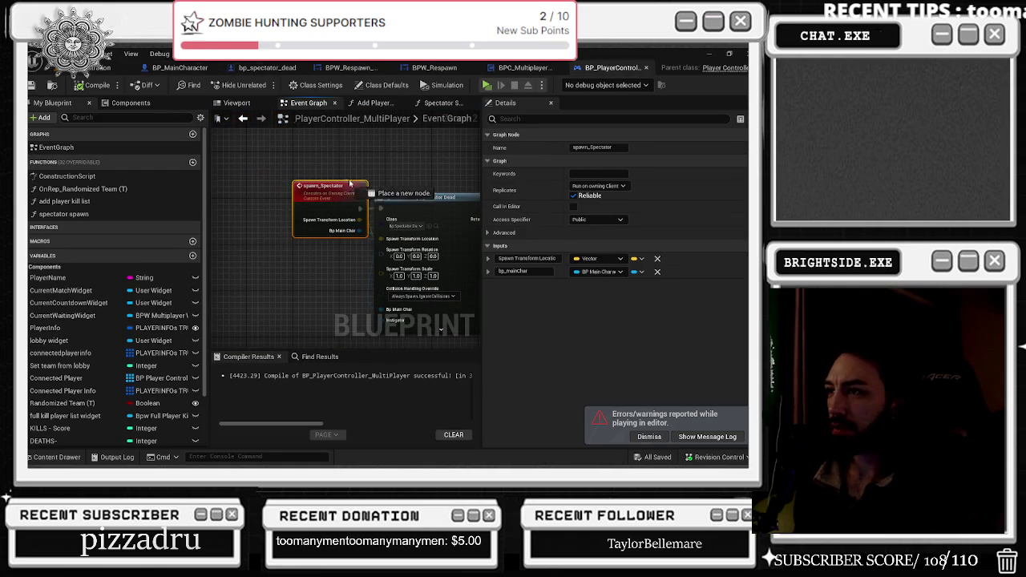
key(Escape)
key(ctrl+z)
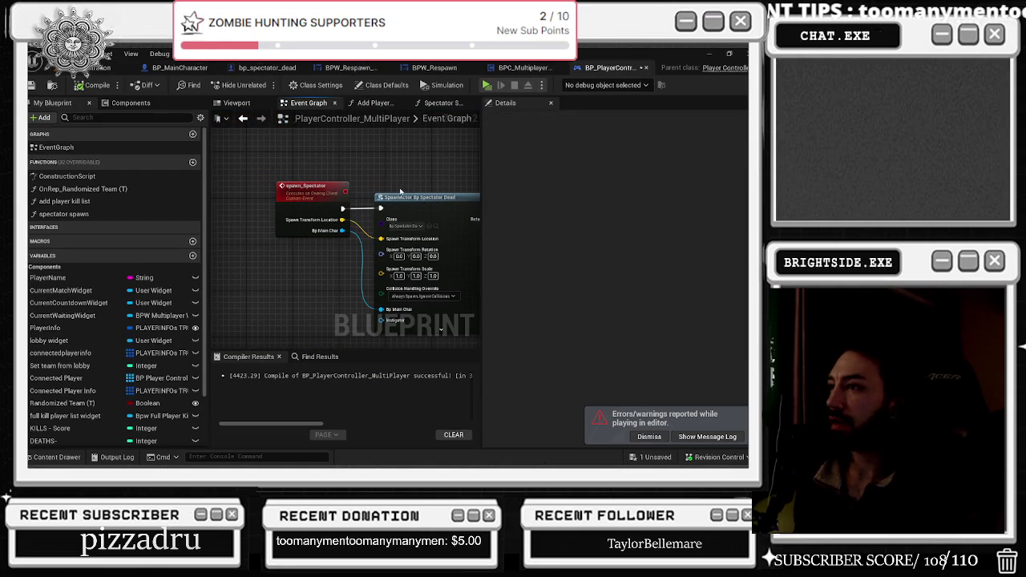
click(281, 210)
click(597, 186)
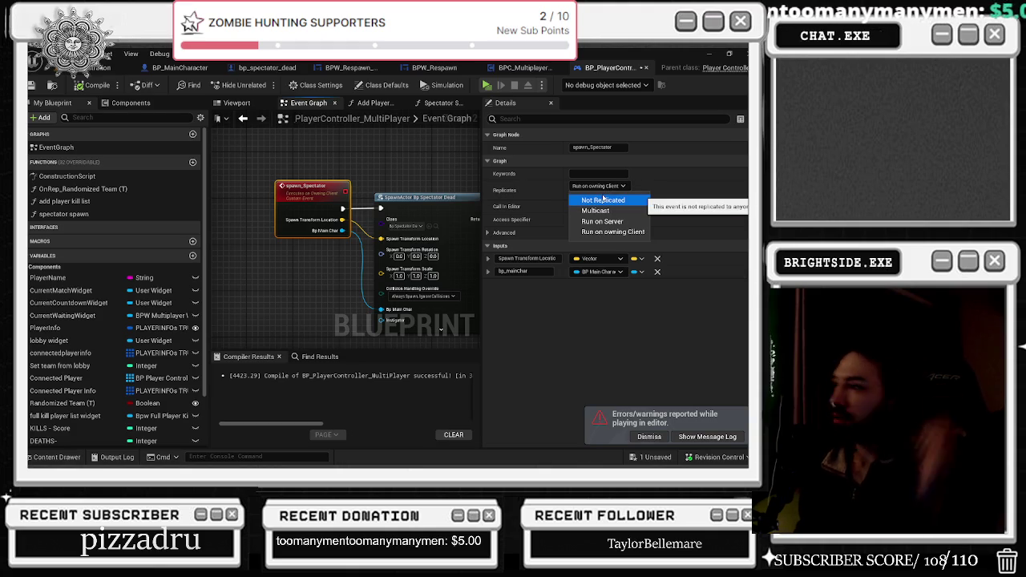
click(614, 200)
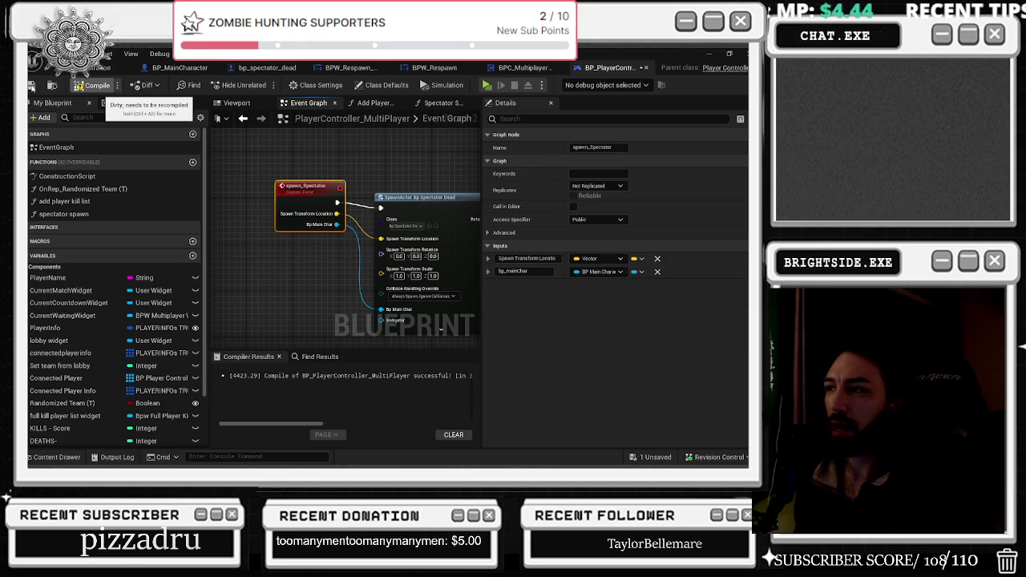
key(F7)
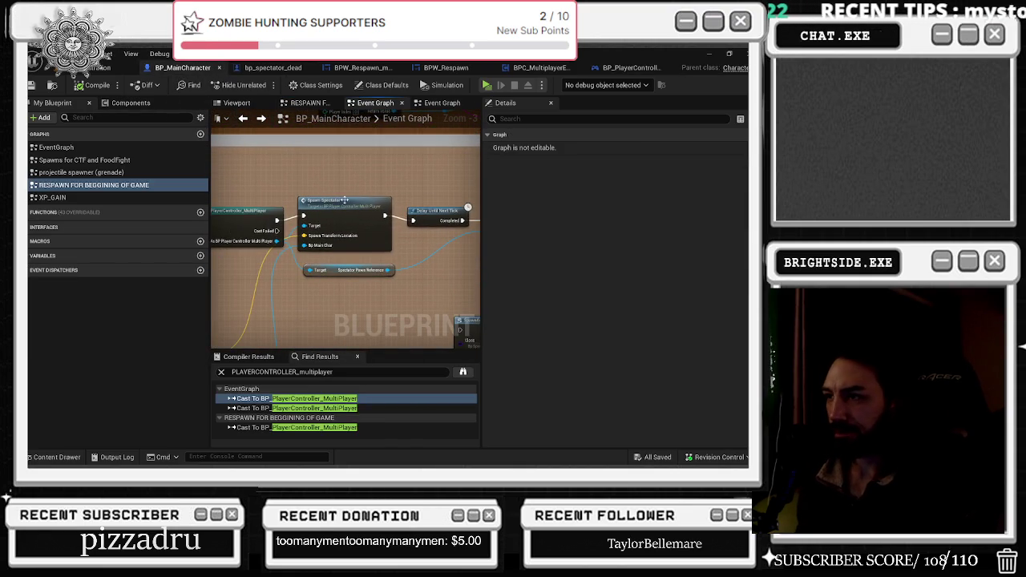
drag(345, 199, 225, 182)
- Save BP_MainCharacter from the unsaved-assets list, then save all assets
mouse_move(361, 181)
mouse_down()
mouse_move(297, 176)
mouse_move(301, 168)
mouse_move(285, 189)
mouse_move(232, 190)
mouse_up()
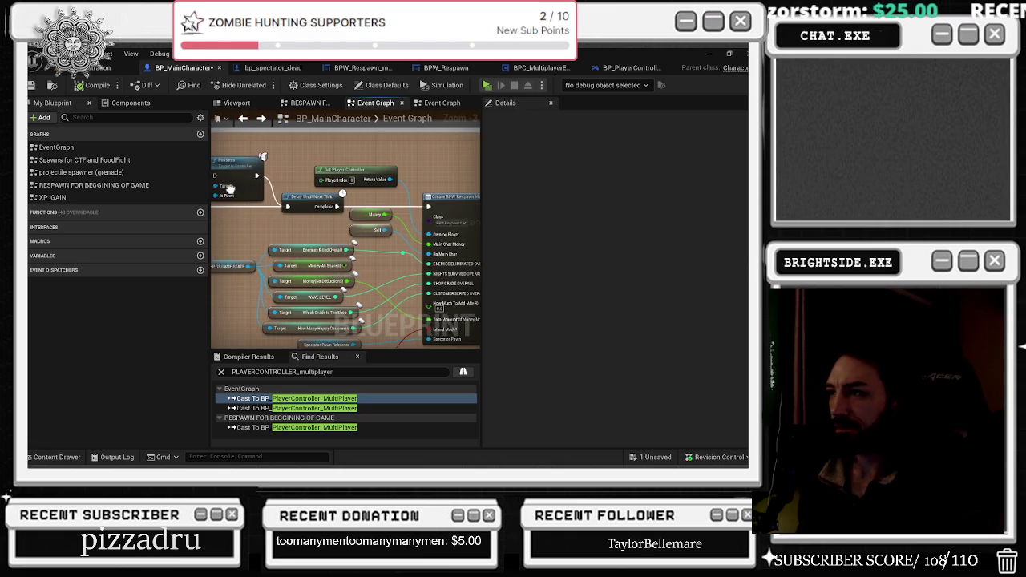
click(667, 458)
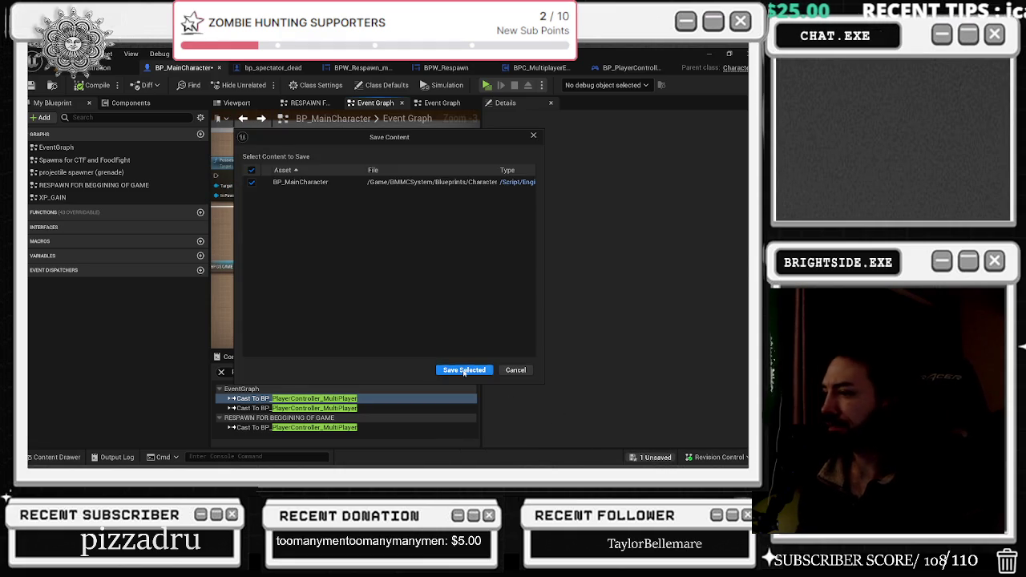
click(465, 371)
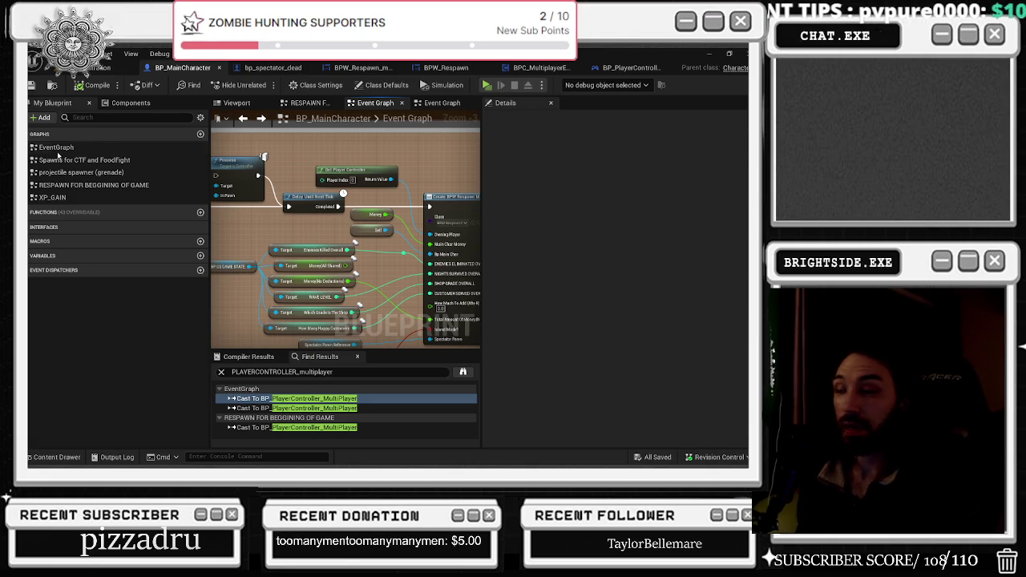
click(32, 86)
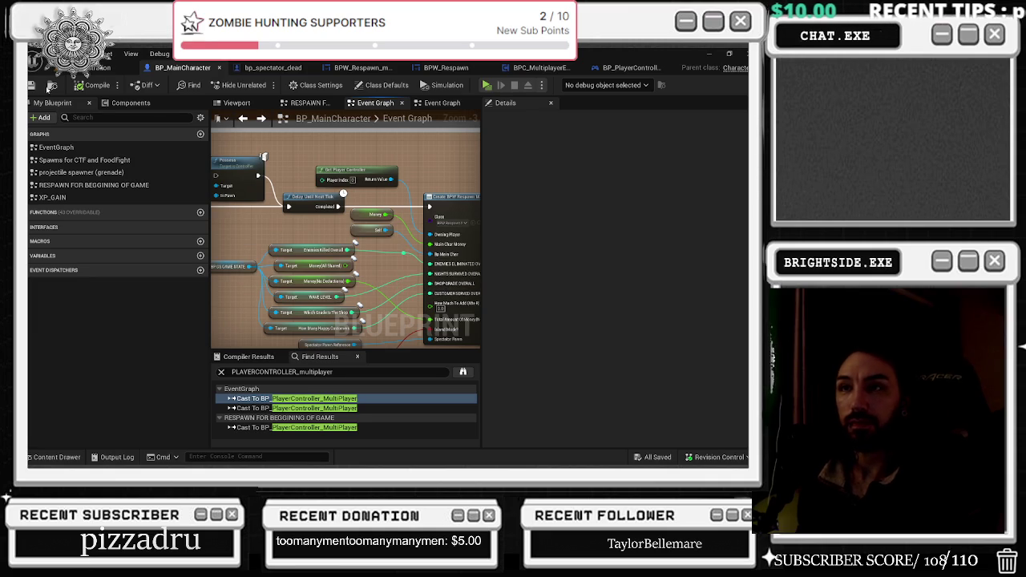
key(alt+Tab)
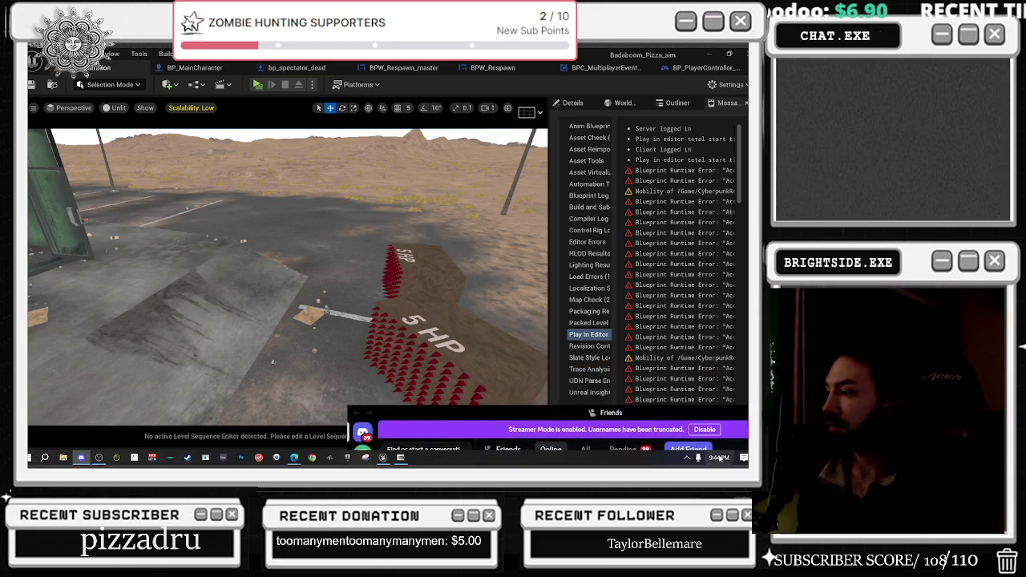
click(686, 457)
- Back in the editor, run a multiplayer PIE test, quit it, and reopen BP_MainCharacter
right_click(686, 439)
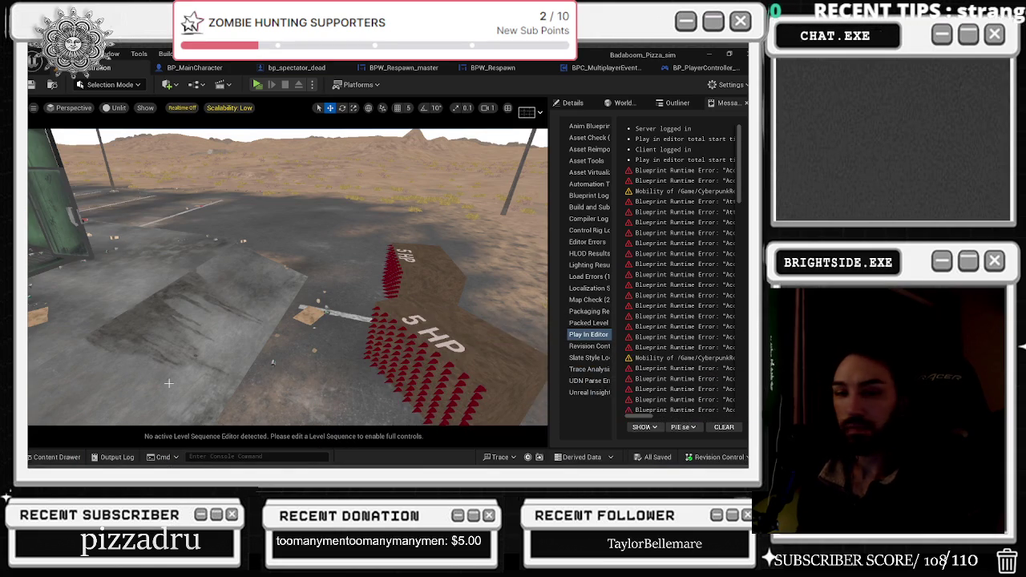
key(alt+Tab)
click(247, 237)
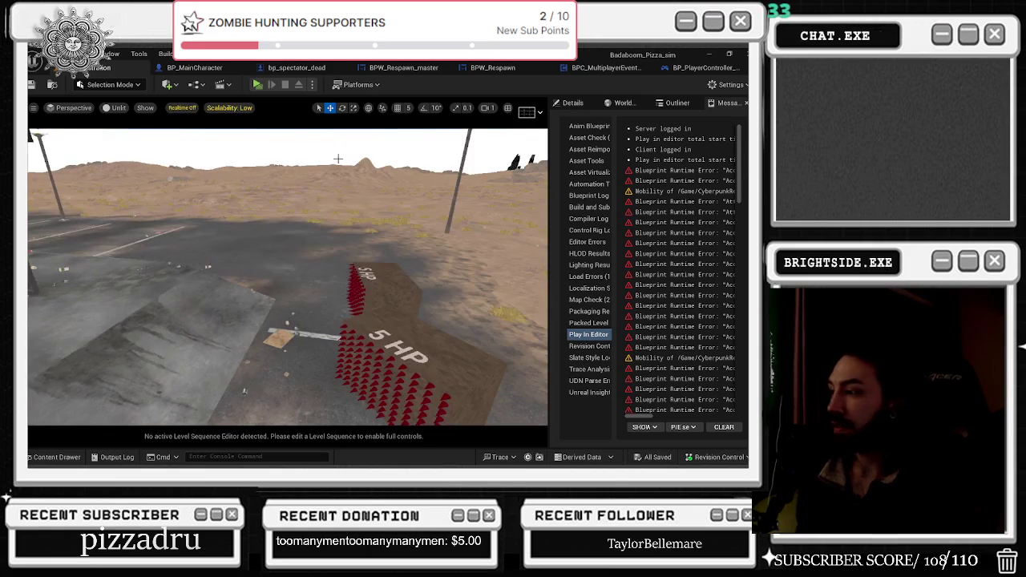
click(258, 84)
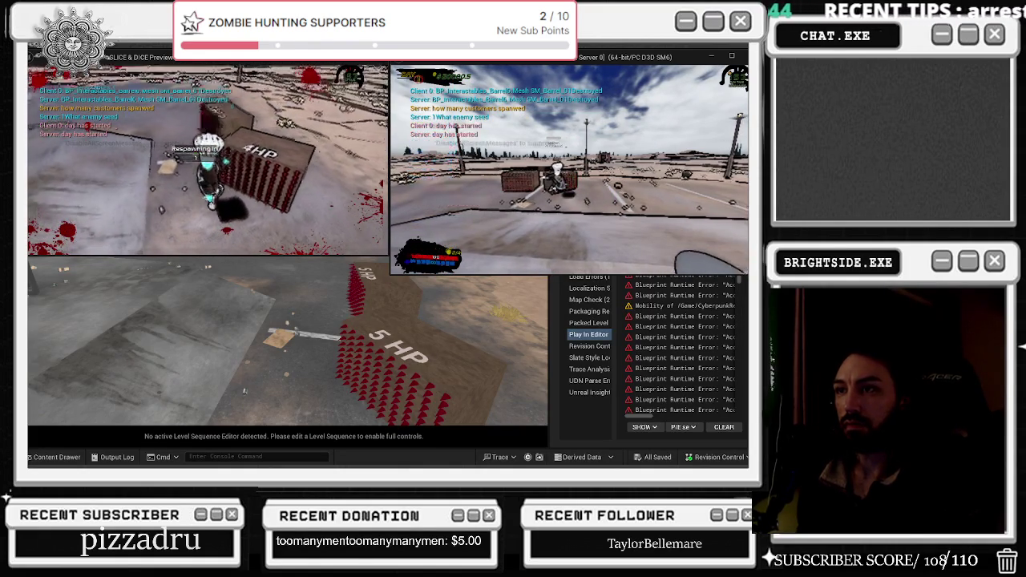
key(Escape)
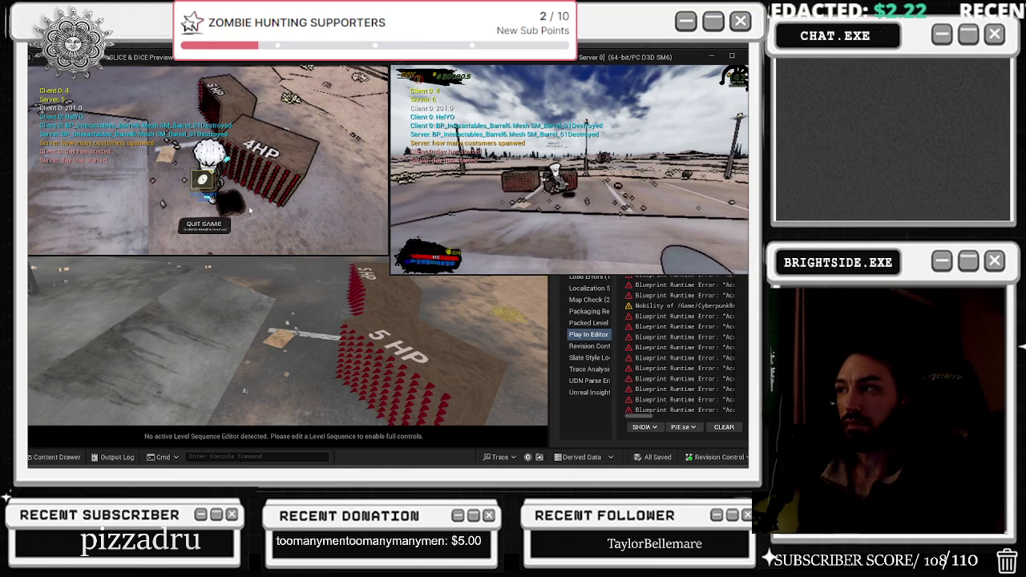
click(203, 224)
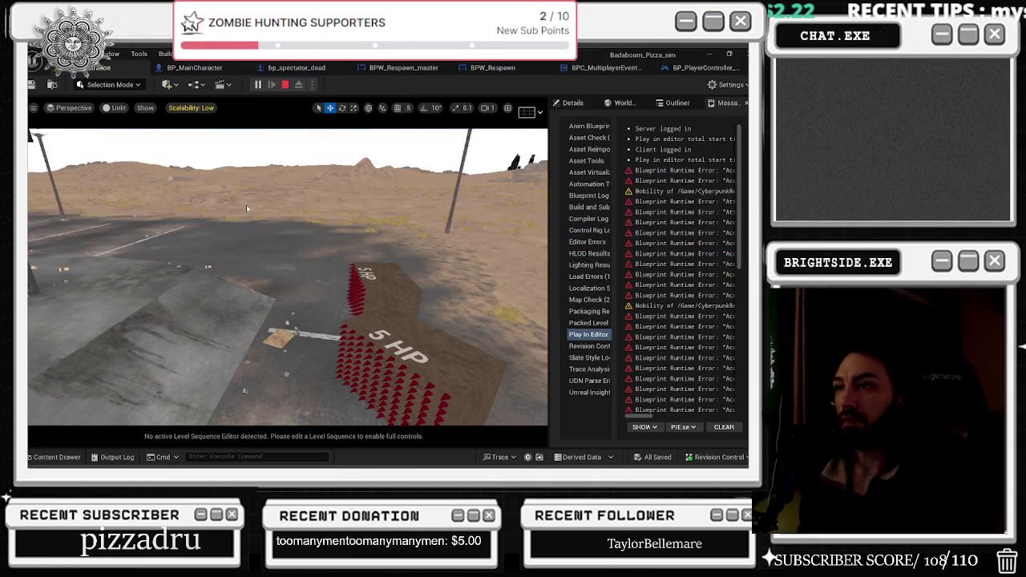
click(199, 69)
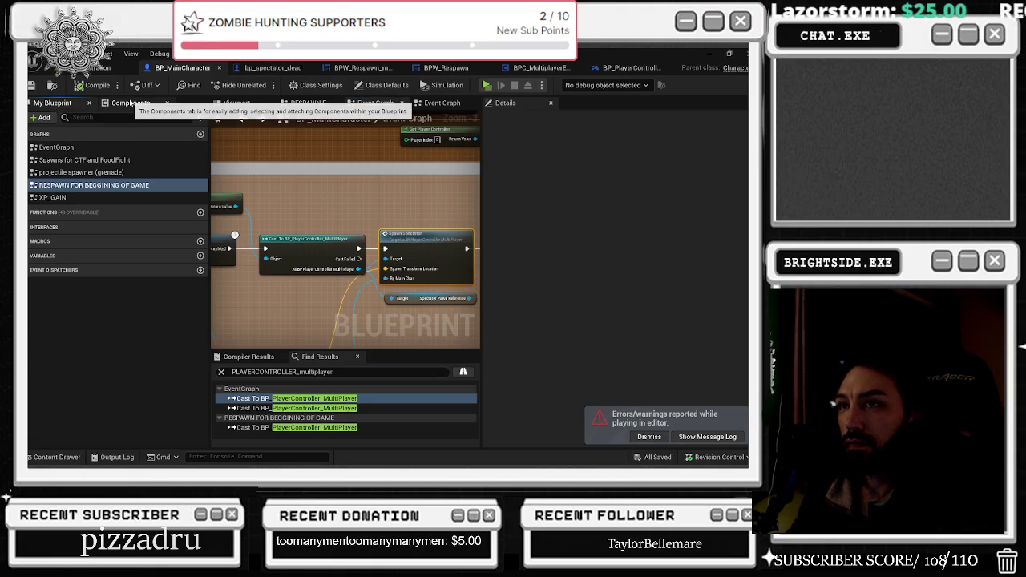
- Show the character's component hierarchy and undo a change around the Delay node
click(131, 103)
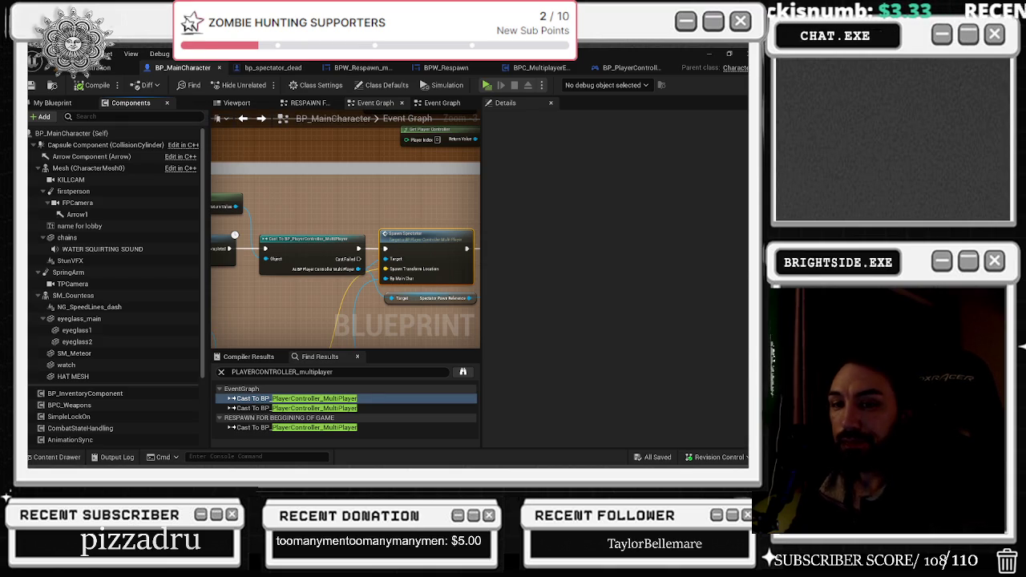
scroll(297, 196, down, 2)
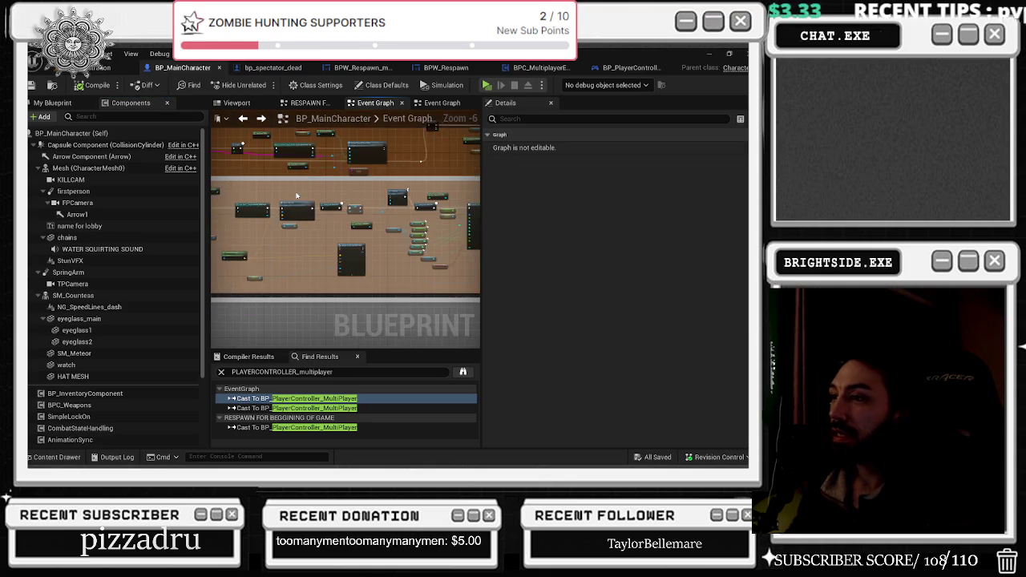
scroll(297, 195, up, 2)
scroll(295, 195, down, 2)
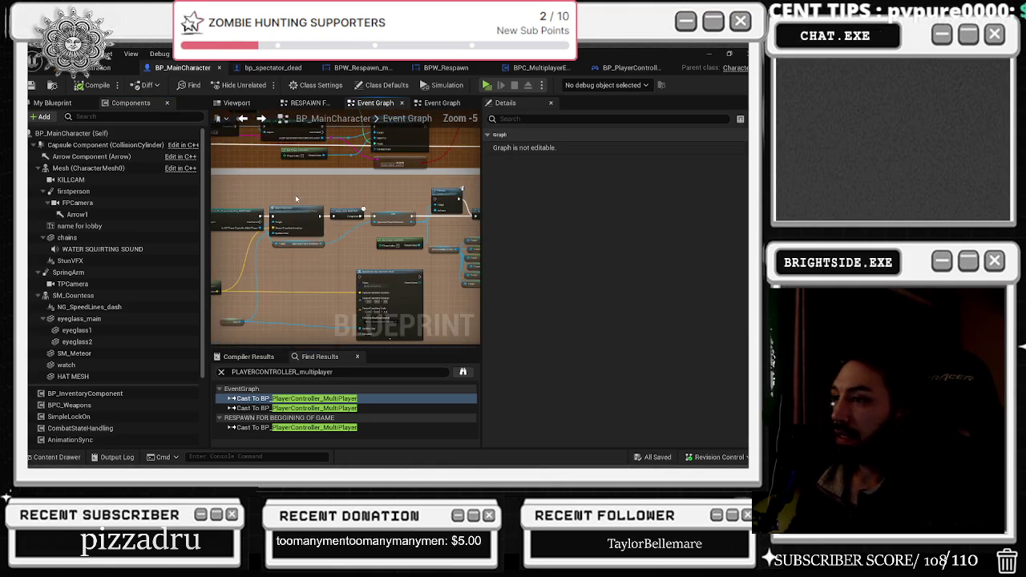
scroll(289, 199, up, 1)
scroll(289, 202, down, 2)
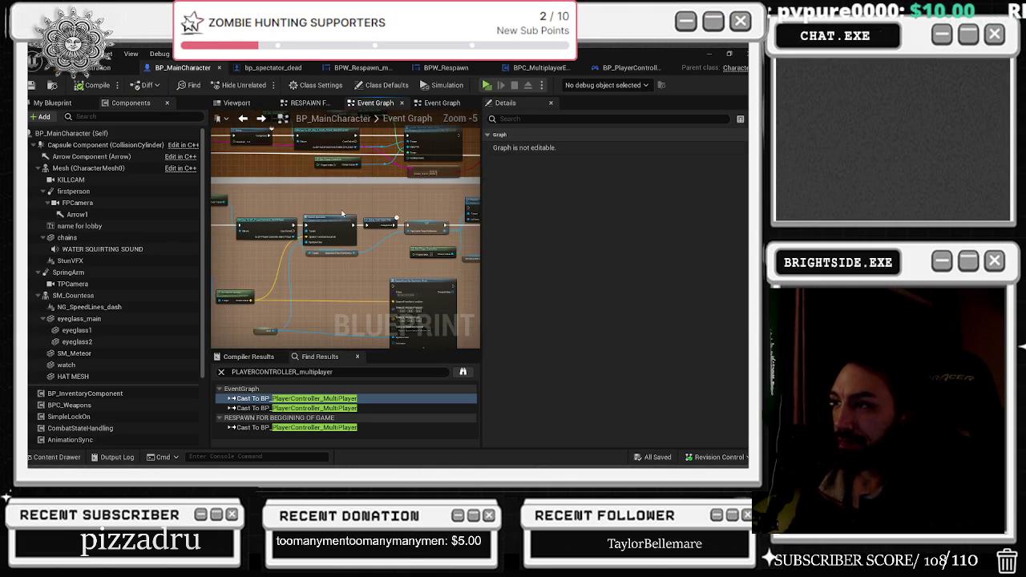
scroll(336, 218, up, 1)
click(401, 224)
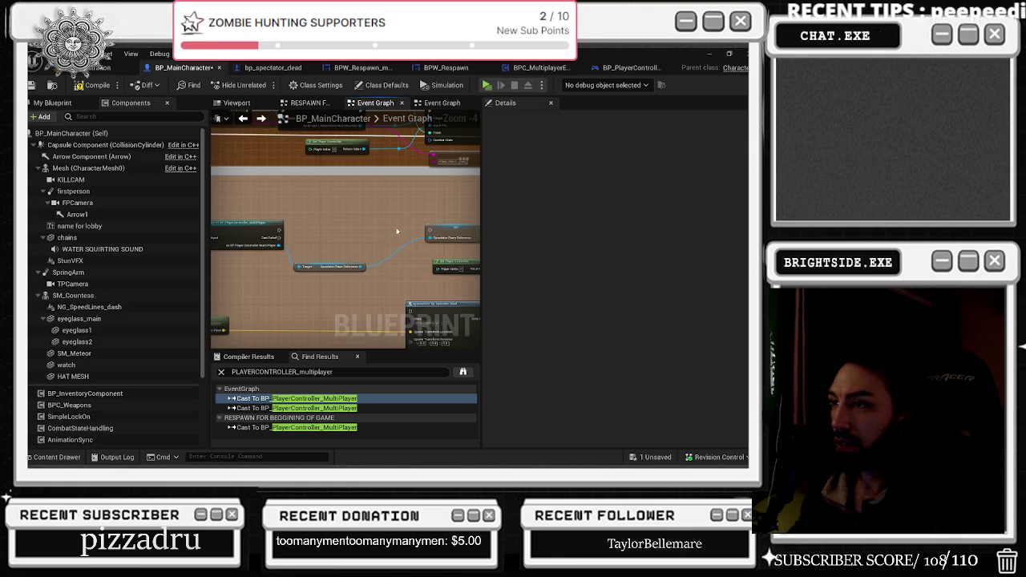
key(ctrl+z)
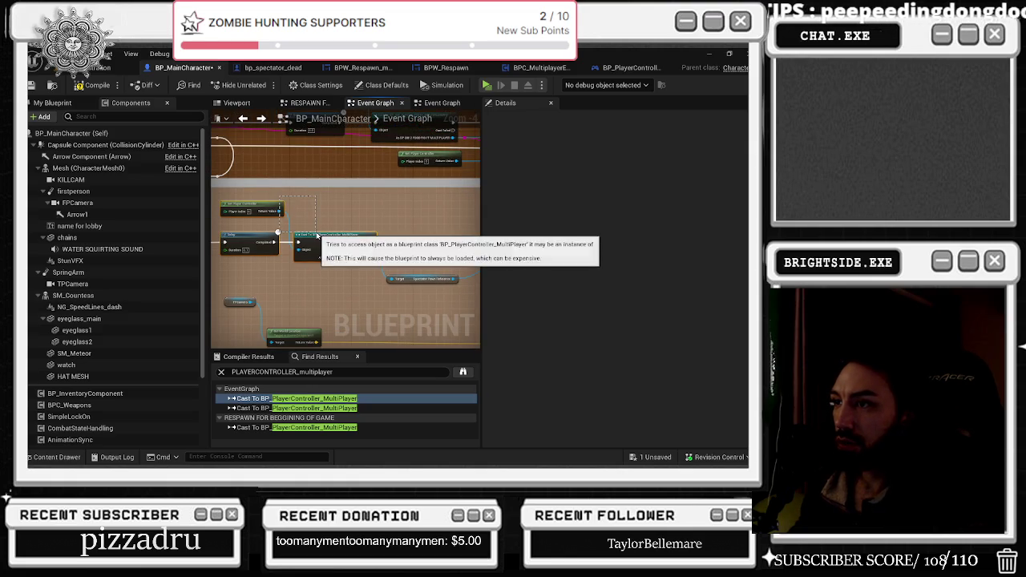
- Delete the Cast To BP_PlayerController and Get Player Controller nodes
click(316, 249)
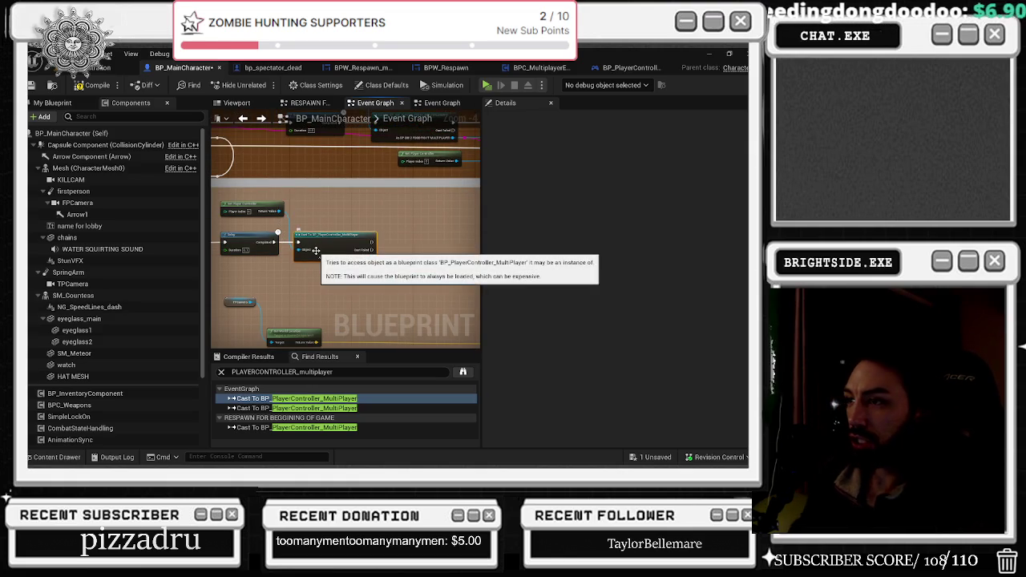
key(Delete)
click(274, 210)
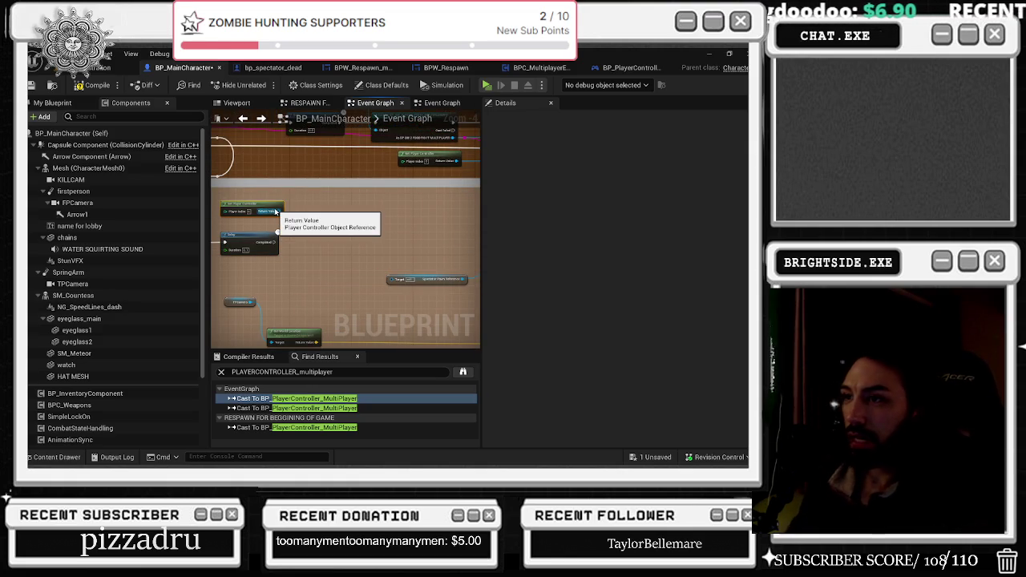
key(Delete)
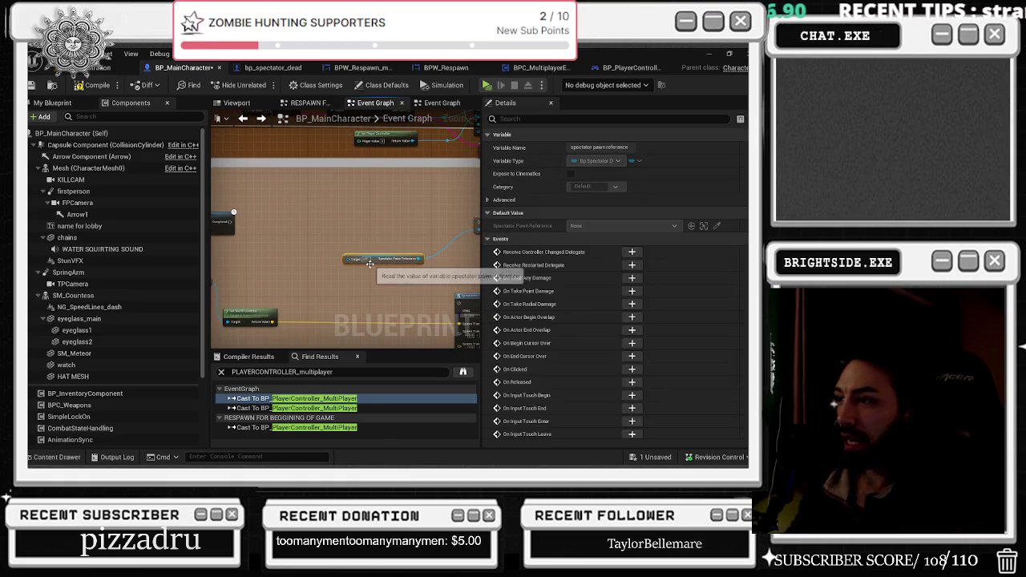
click(370, 263)
scroll(370, 267, down, 3)
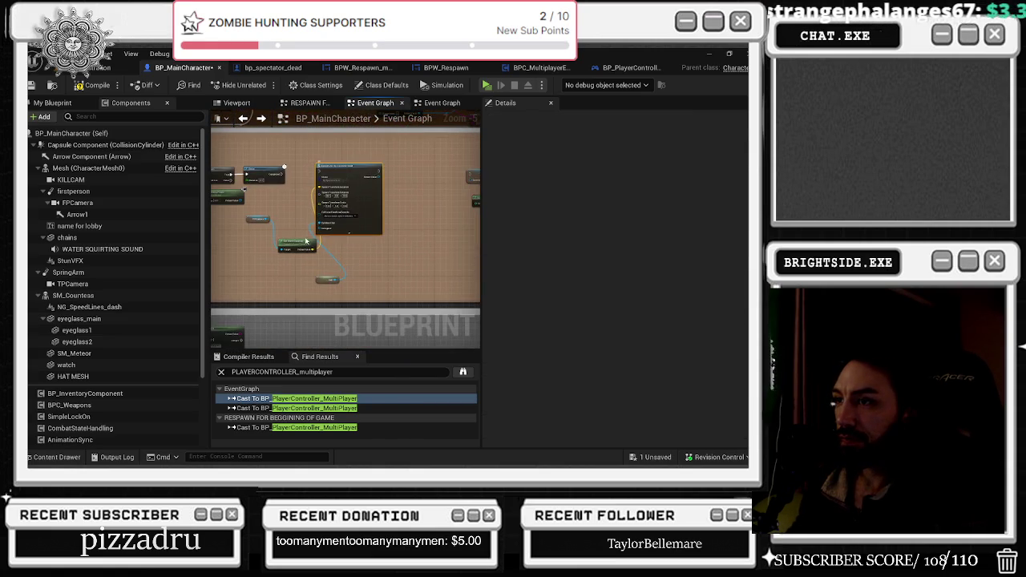
click(290, 241)
drag(290, 241, 360, 232)
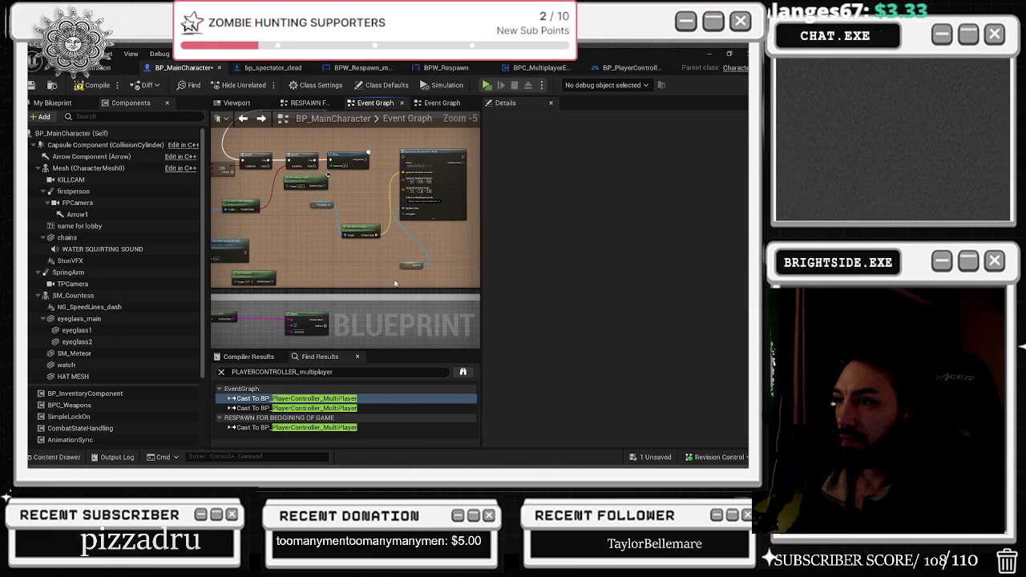
scroll(363, 251, up, 2)
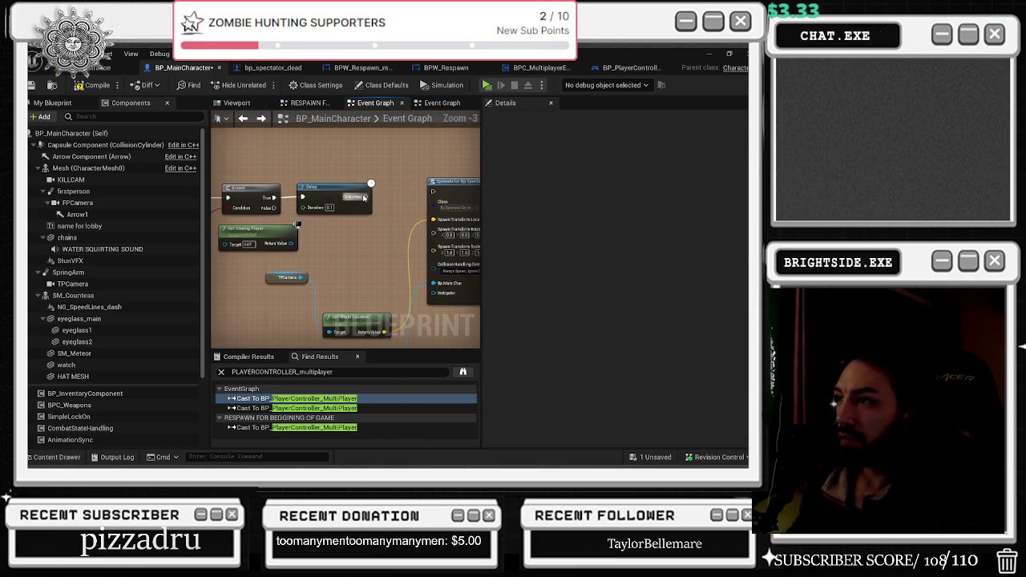
- Wire SpawnActor's Return Value into SET Spectator Pawn Reference and review the Possess nodes
mouse_move(448, 191)
mouse_down()
mouse_move(270, 195)
mouse_move(373, 203)
mouse_move(289, 230)
mouse_move(440, 229)
mouse_move(407, 246)
mouse_move(438, 234)
mouse_move(373, 198)
mouse_move(477, 198)
mouse_up()
click(449, 225)
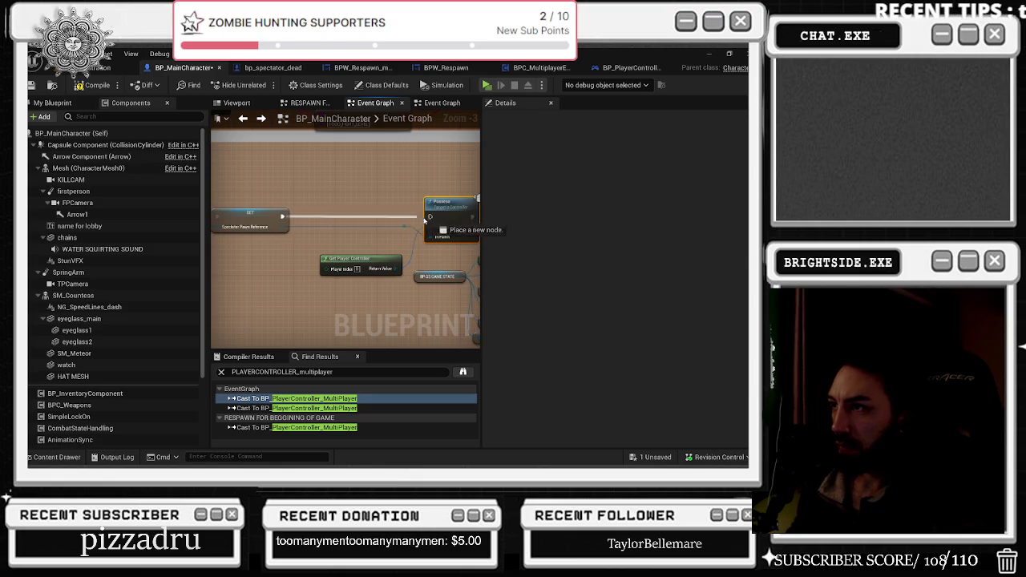
mouse_move(473, 204)
mouse_down()
mouse_move(382, 209)
mouse_move(436, 238)
mouse_up()
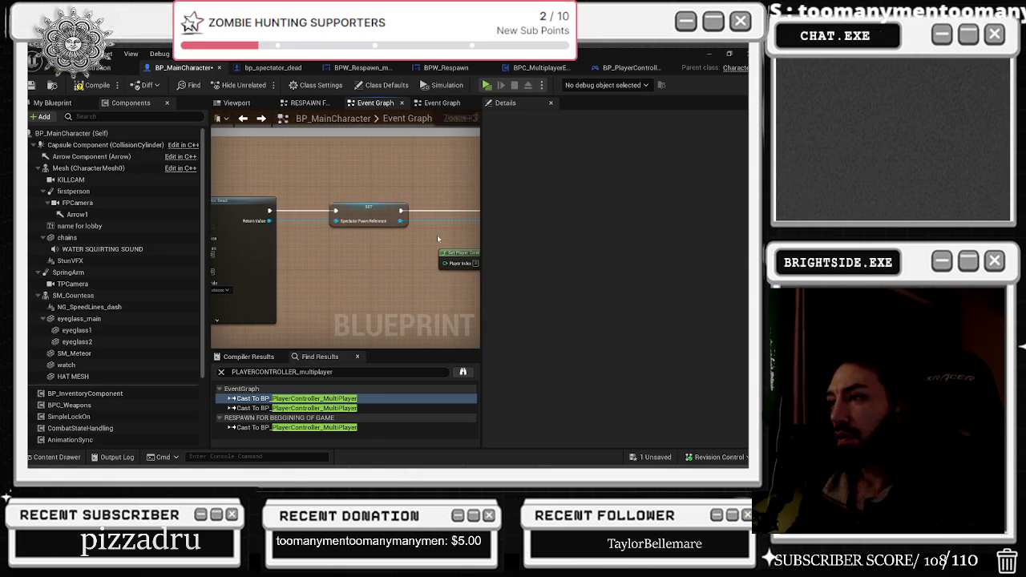
drag(437, 235, 239, 234)
drag(312, 262, 314, 251)
mouse_move(367, 176)
mouse_down()
mouse_move(280, 130)
mouse_move(259, 131)
mouse_move(300, 173)
mouse_move(335, 162)
mouse_move(130, 170)
mouse_up()
drag(433, 178, 217, 181)
scroll(355, 173, up, 1)
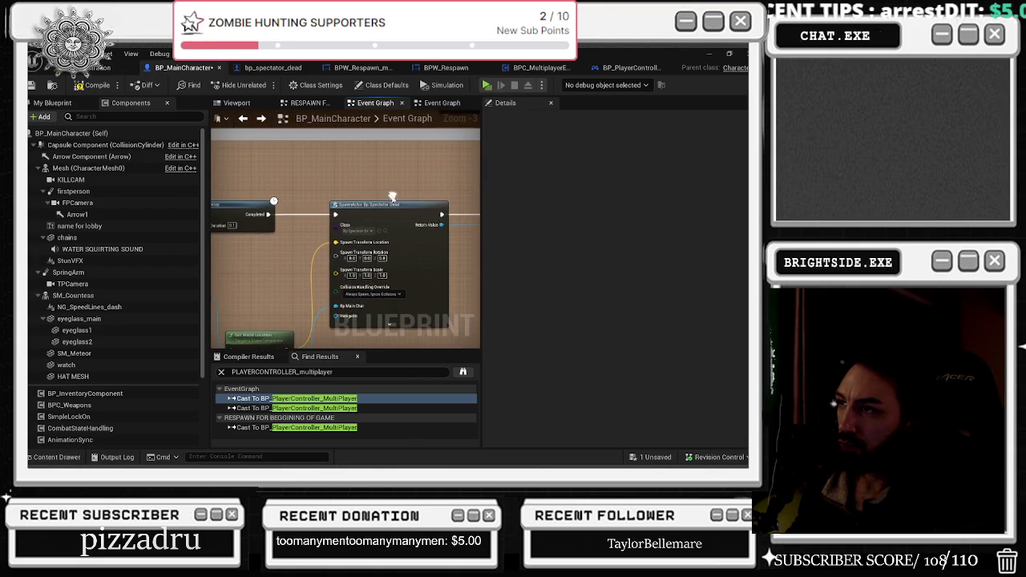
right_click(356, 172)
text(actor)
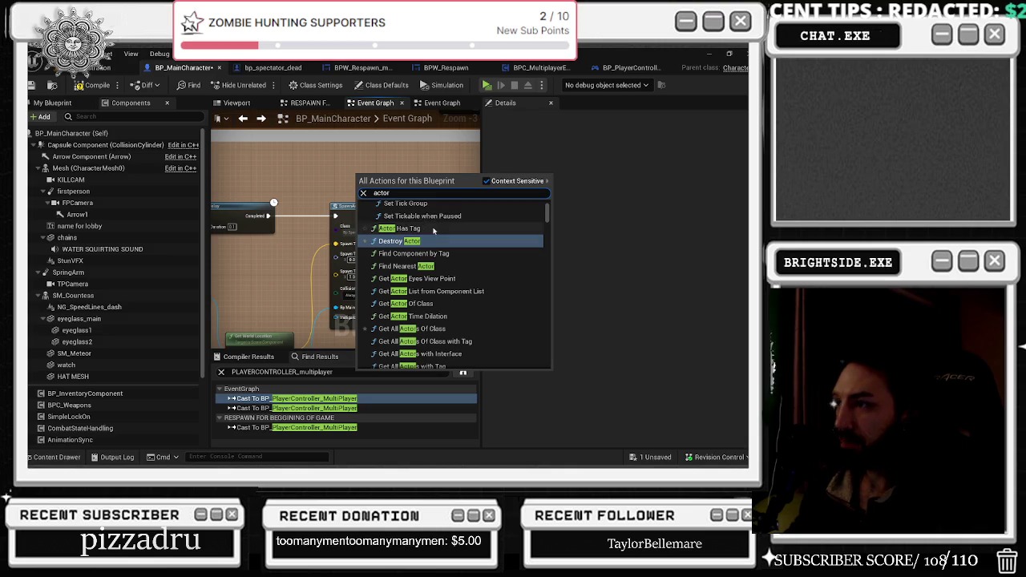
click(319, 171)
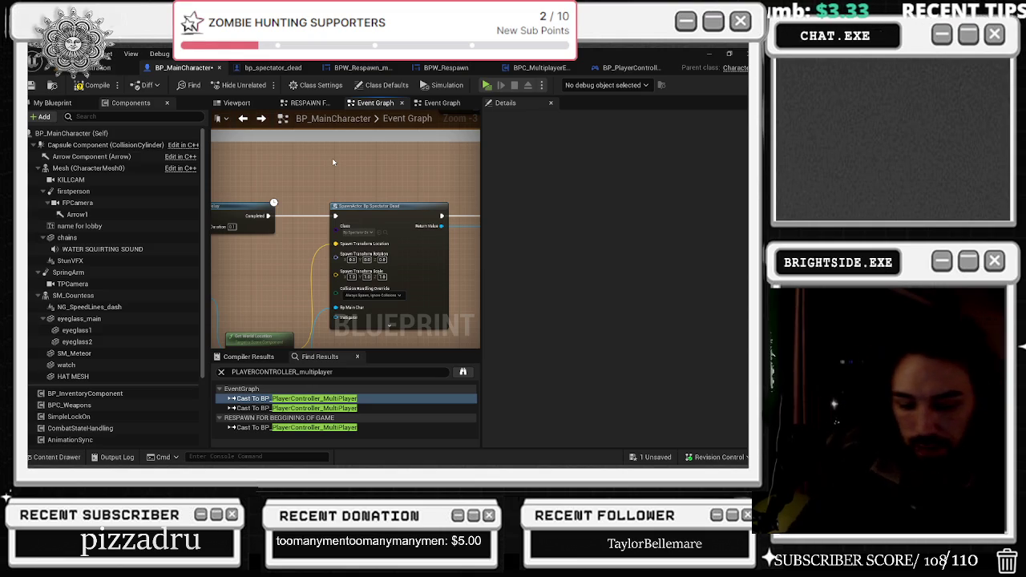
key(alt+Tab)
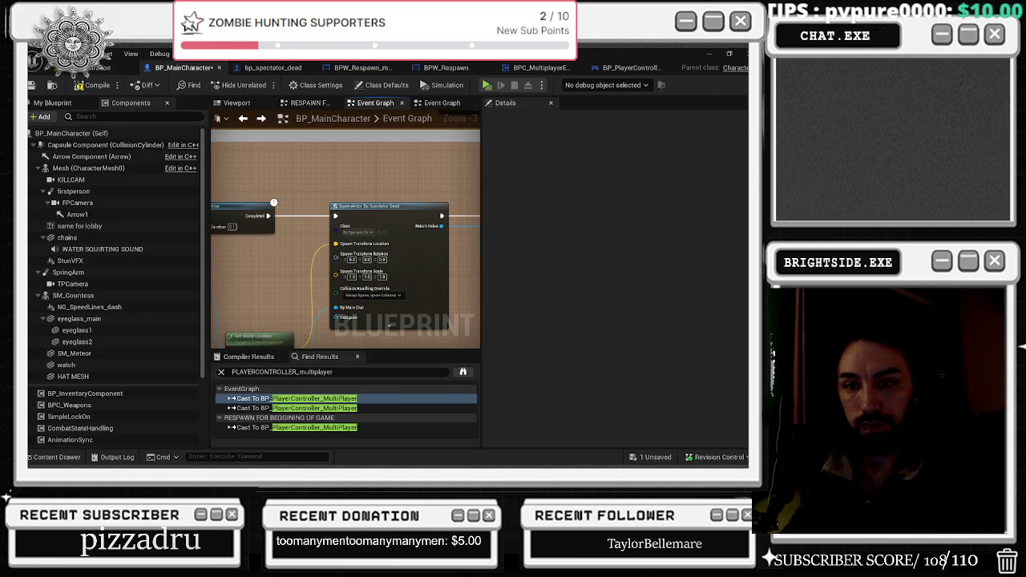
- Insert a Switch Has Authority node between the Delay and SpawnActor BP Spectator Dead, then frame them together
mouse_move(355, 196)
mouse_down()
mouse_move(443, 210)
mouse_move(369, 194)
mouse_up()
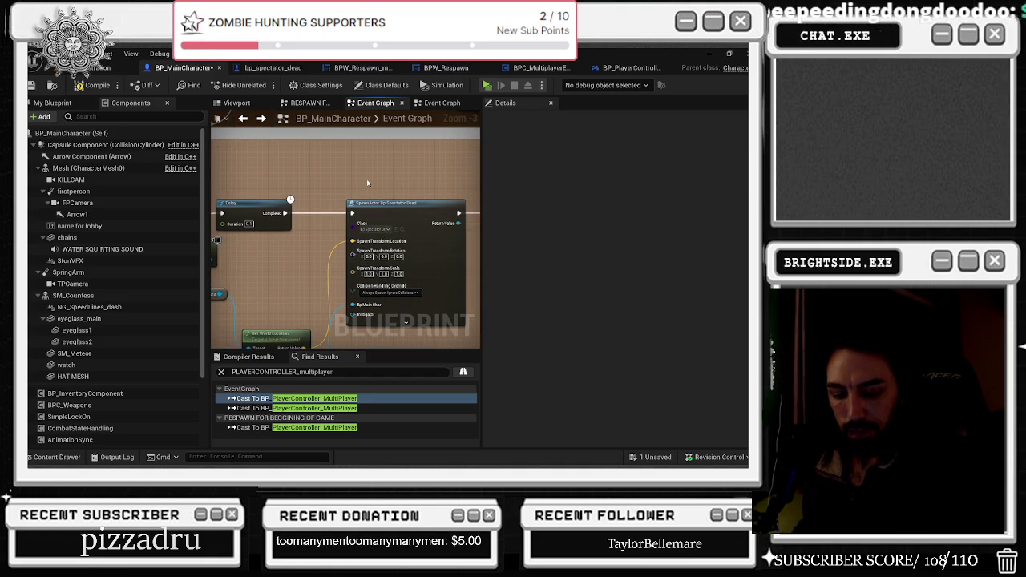
mouse_move(284, 213)
mouse_down()
mouse_move(325, 241)
mouse_move(303, 207)
mouse_up()
text(spawn actor)
key(Return)
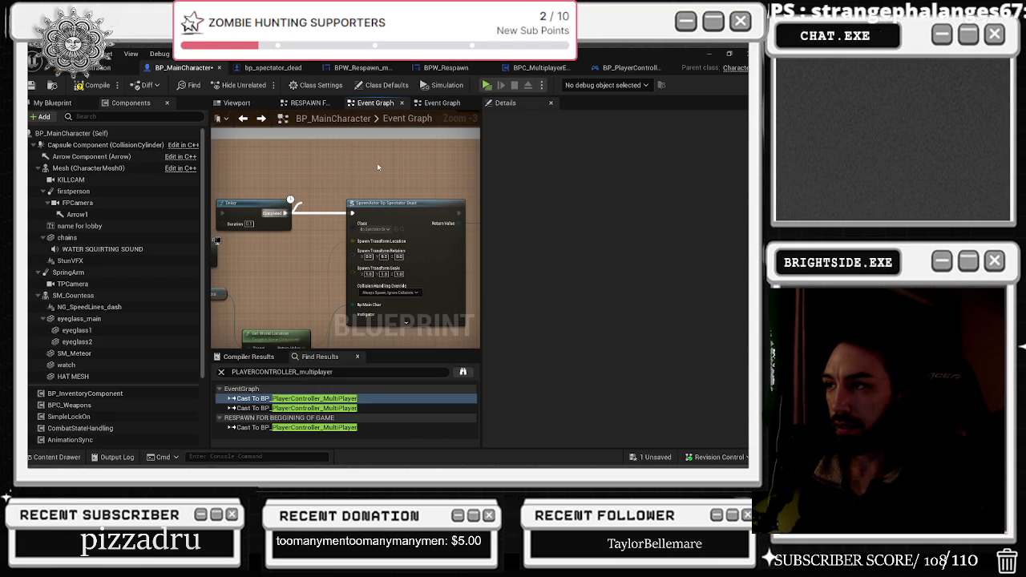
key(ctrl+v)
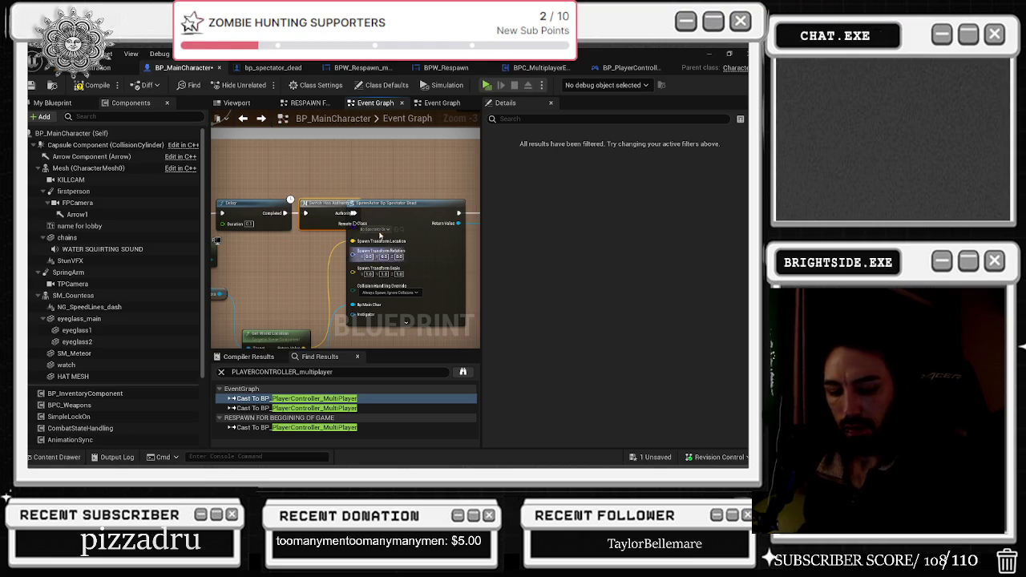
drag(333, 180, 242, 166)
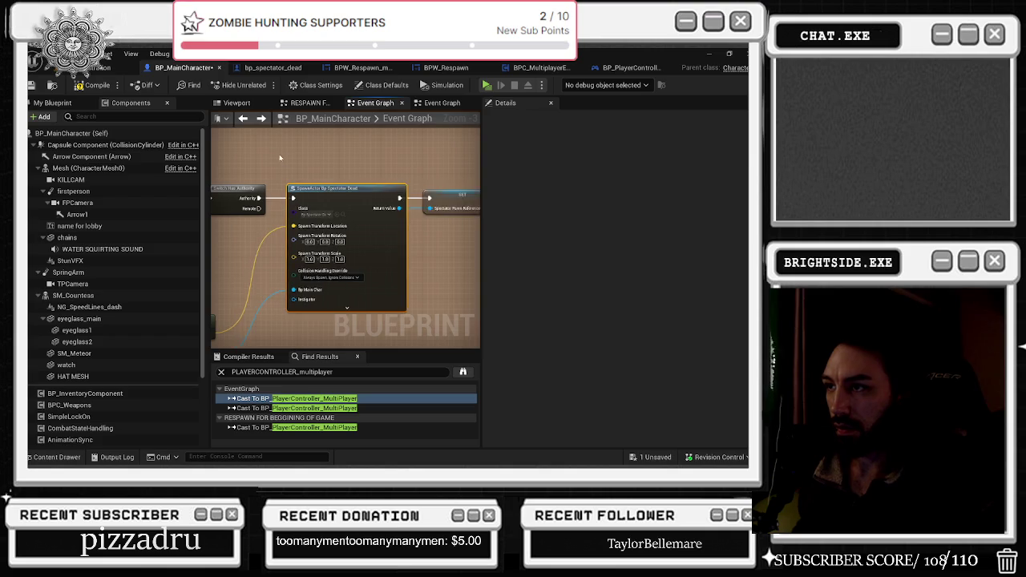
drag(299, 189, 387, 208)
click(282, 209)
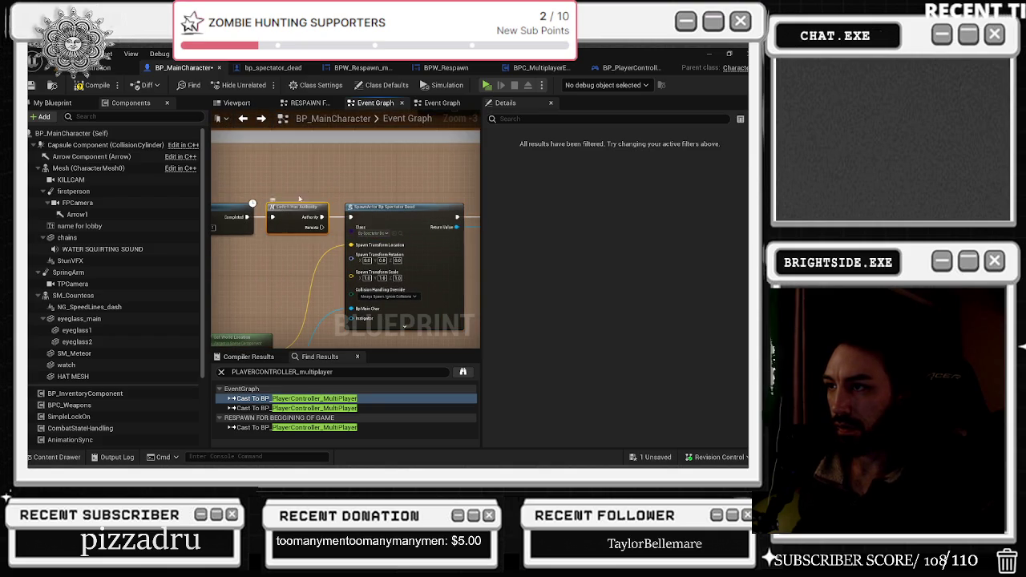
drag(338, 184, 288, 171)
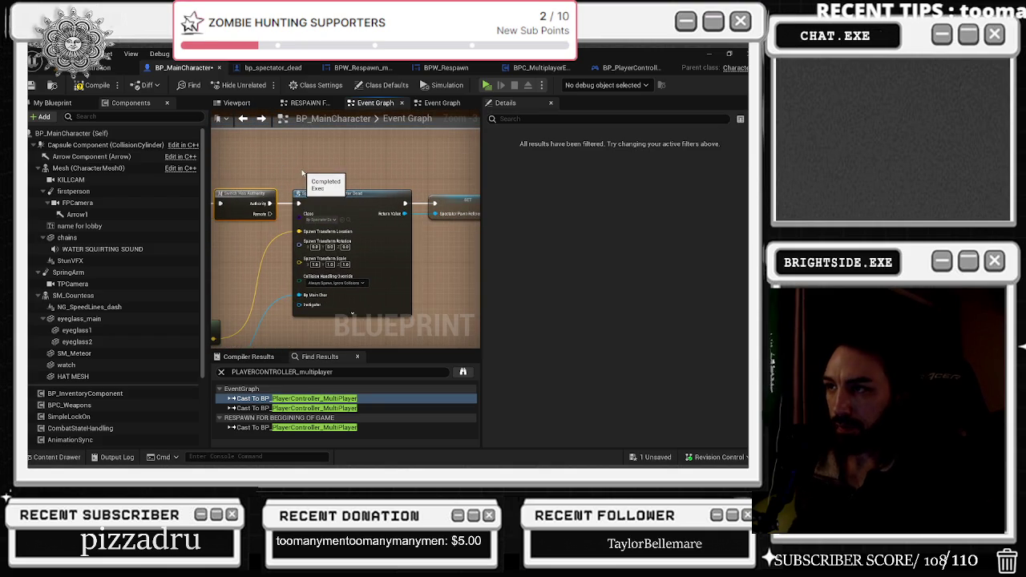
drag(303, 173, 315, 255)
scroll(315, 255, down, 2)
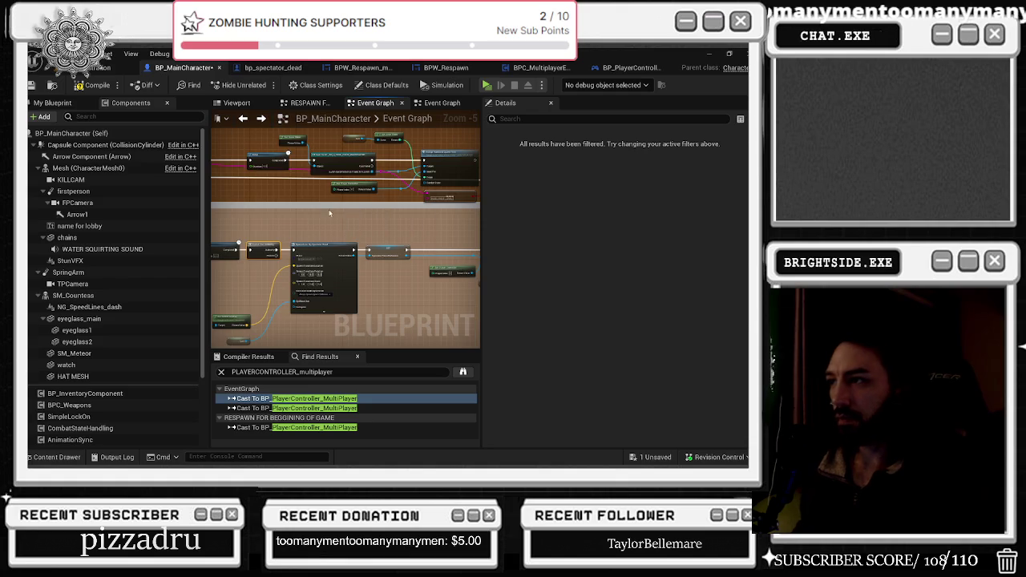
- Add a Get All Actors Of Class node from Switch Has Authority's Remote output
scroll(356, 195, up, 1)
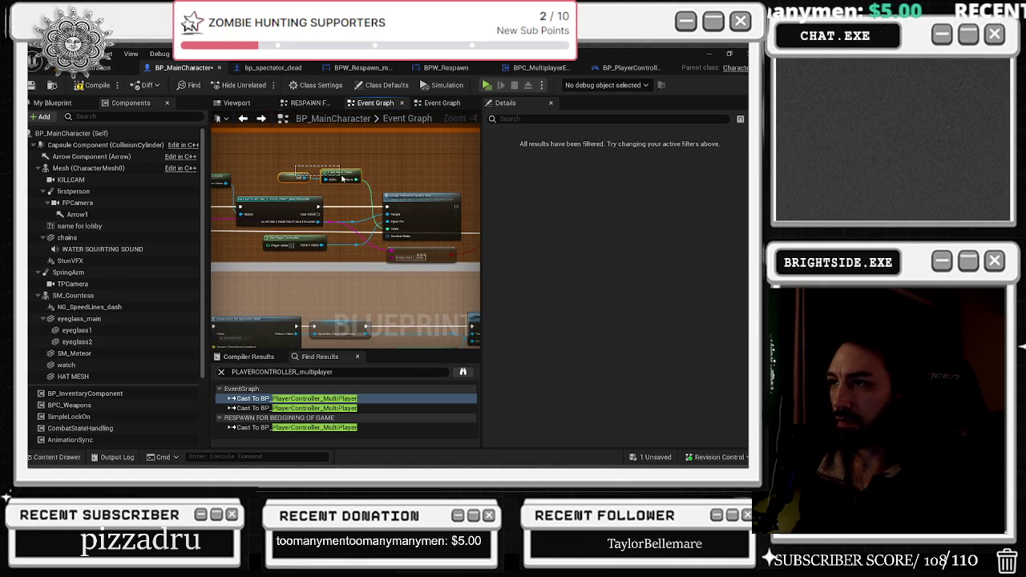
drag(292, 269, 292, 216)
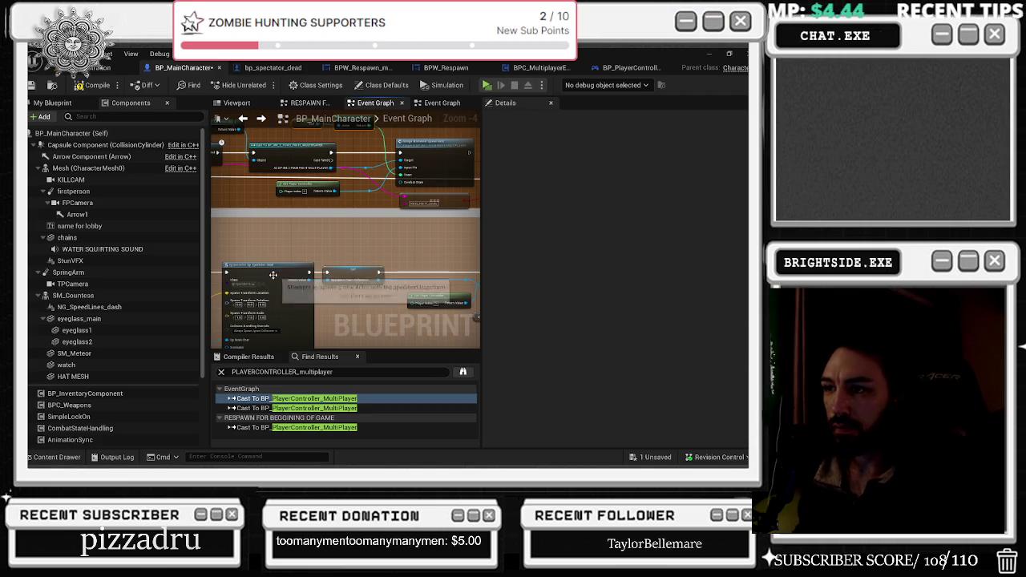
scroll(248, 287, up, 1)
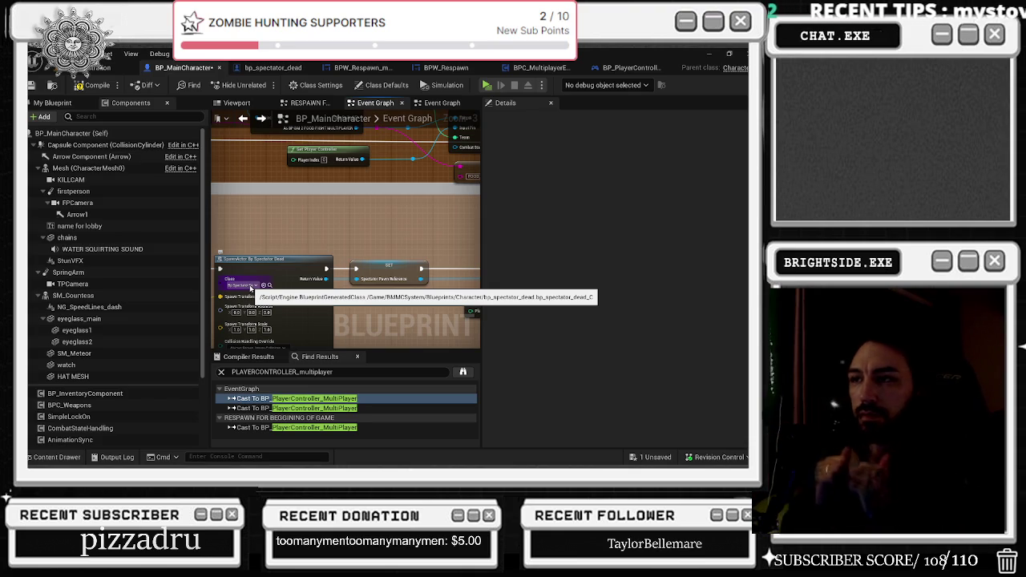
drag(332, 205, 358, 230)
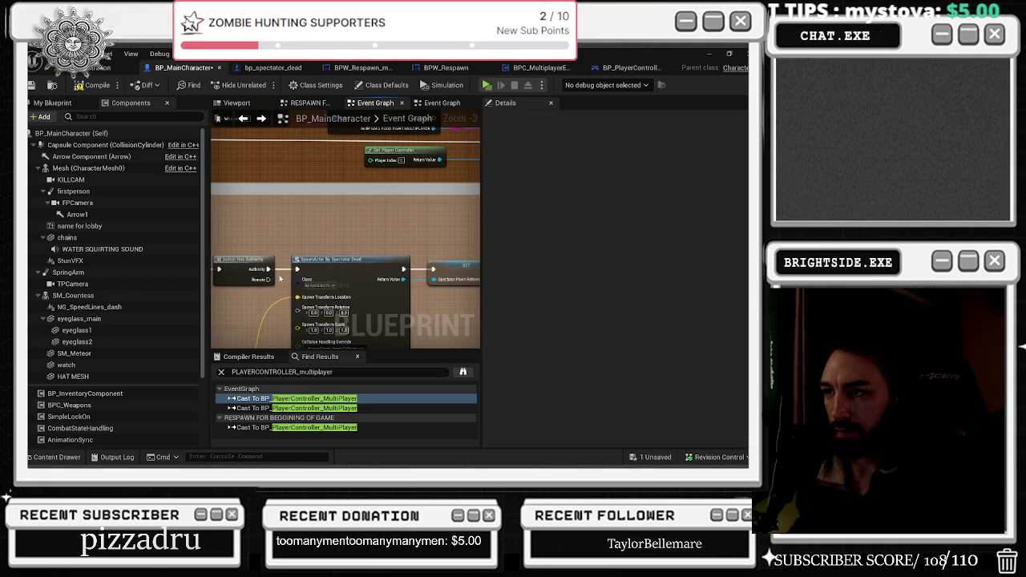
drag(269, 279, 305, 235)
text(l ac)
key(Return)
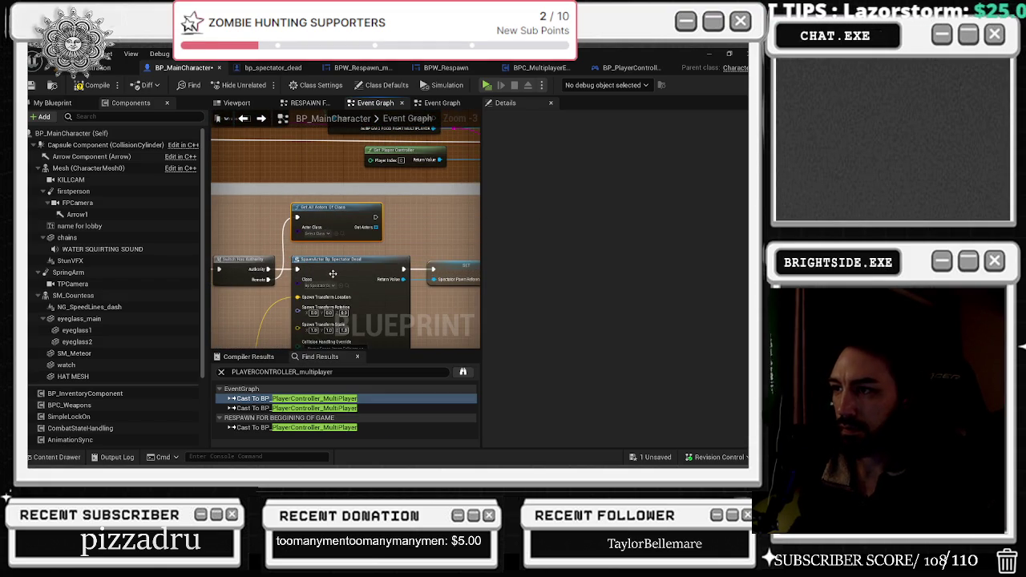
- Add a For Each Loop with Break from Out Actors and align it with the actor search
key(ctrl+space)
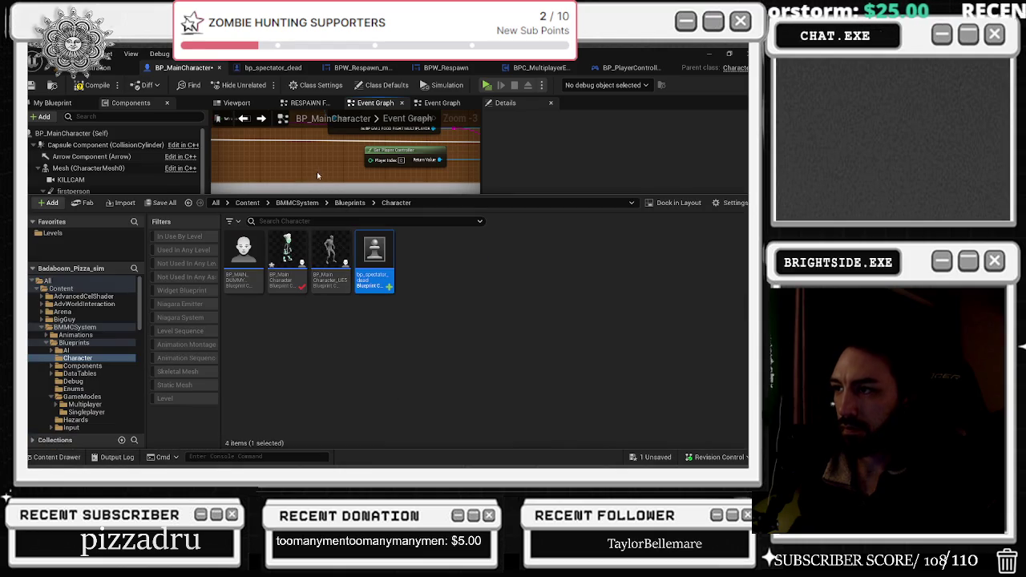
key(ctrl+space)
drag(378, 228, 402, 232)
text(for each)
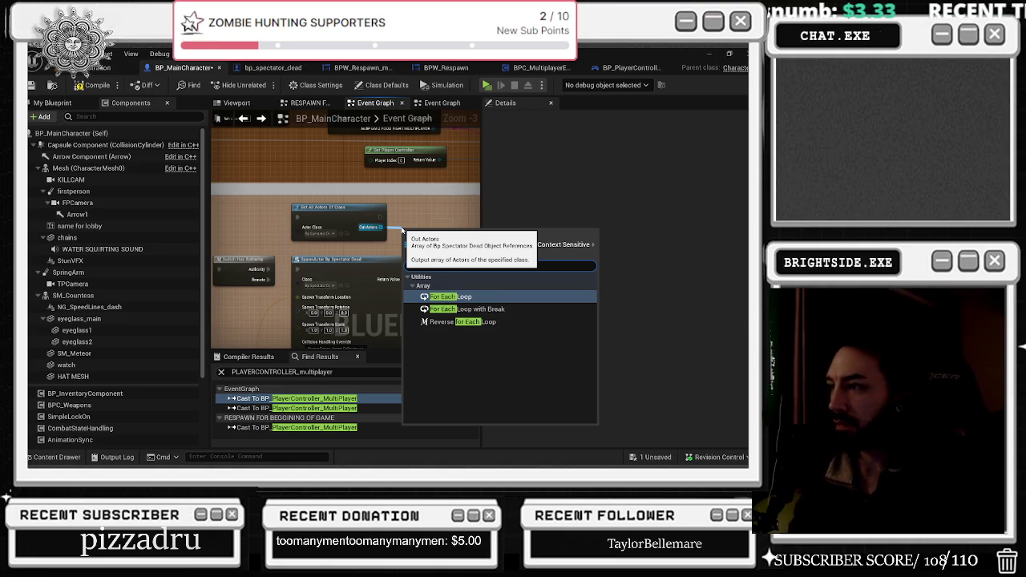
key(Escape)
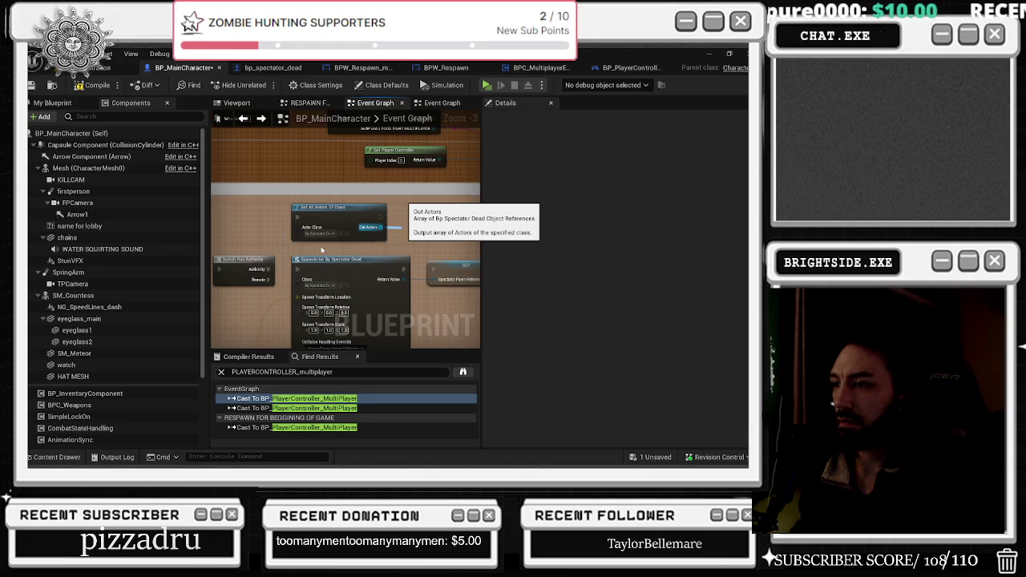
scroll(322, 251, up, 1)
mouse_move(339, 240)
mouse_down()
mouse_move(340, 216)
mouse_move(388, 218)
mouse_move(406, 185)
mouse_up()
scroll(340, 217, down, 1)
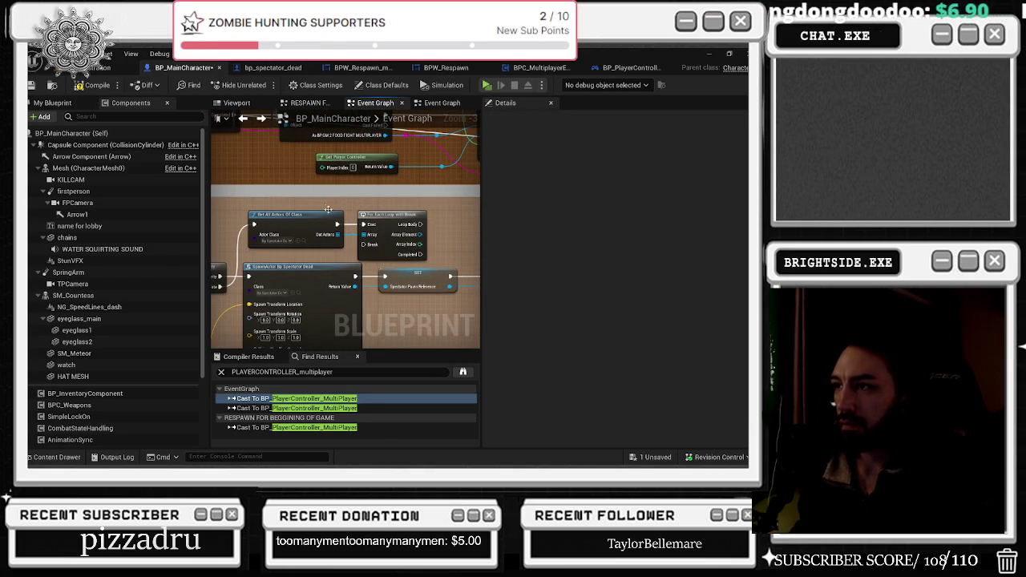
drag(327, 214, 333, 210)
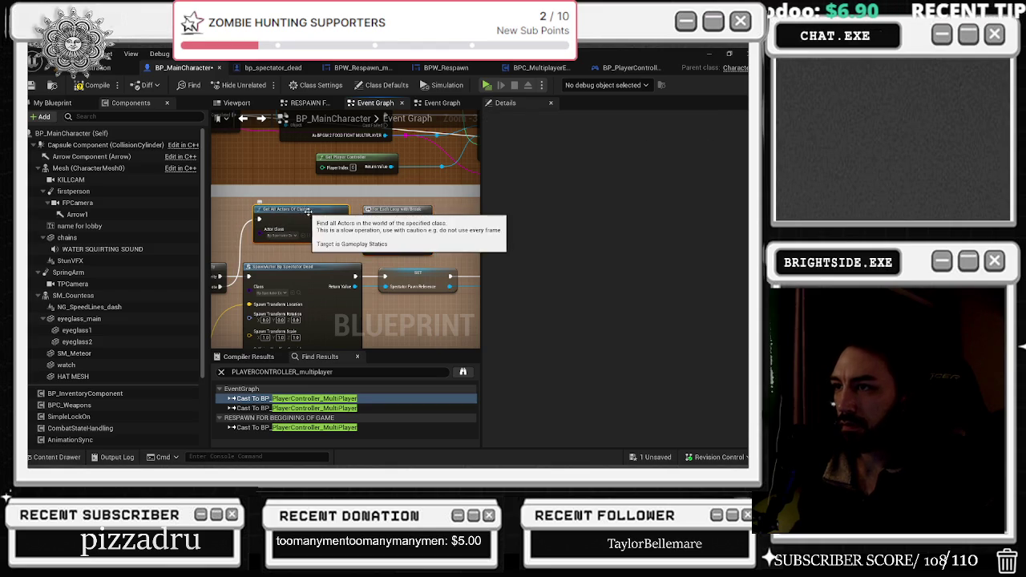
- Paste a SET Spectator Pawn Reference node beside the loop
click(287, 236)
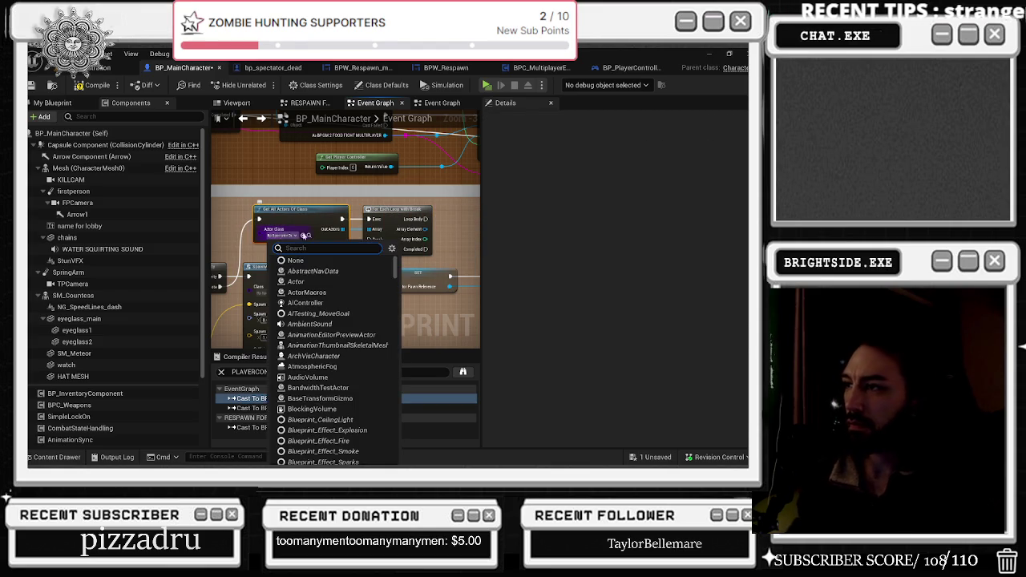
click(431, 212)
drag(433, 215, 365, 204)
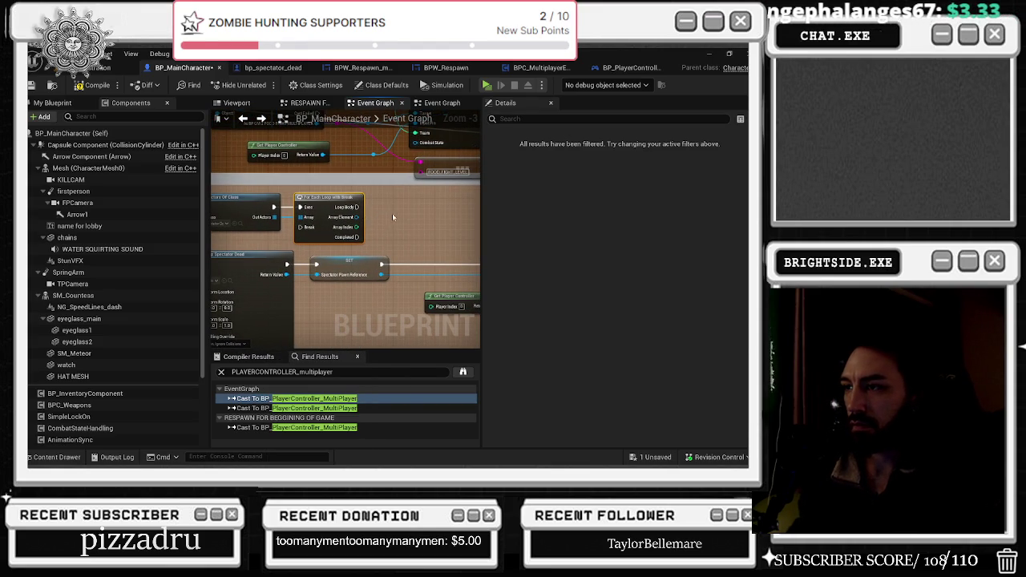
click(359, 265)
click(369, 217)
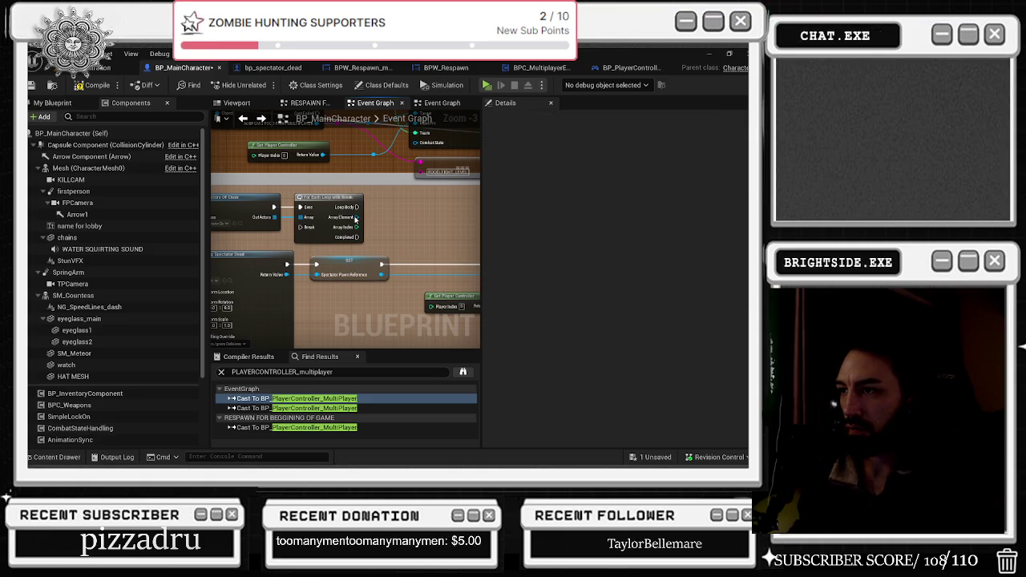
key(ctrl+v)
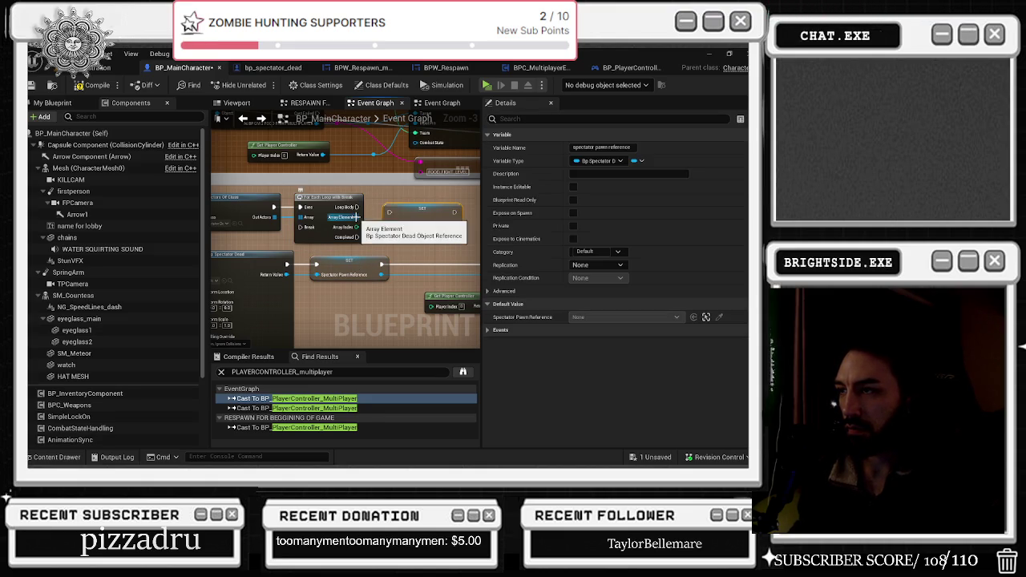
- Wire Loop Body into the SET node and add a Possess node after it
mouse_move(357, 207)
mouse_down()
mouse_move(389, 211)
mouse_move(256, 215)
mouse_move(277, 231)
mouse_move(322, 234)
mouse_up()
text(possess)
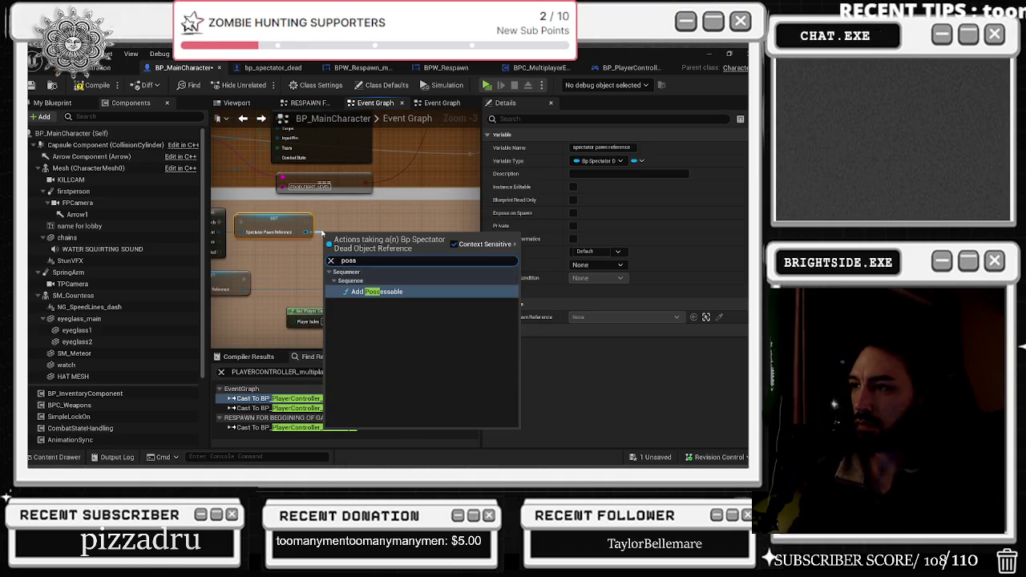
key(Return)
click(366, 247)
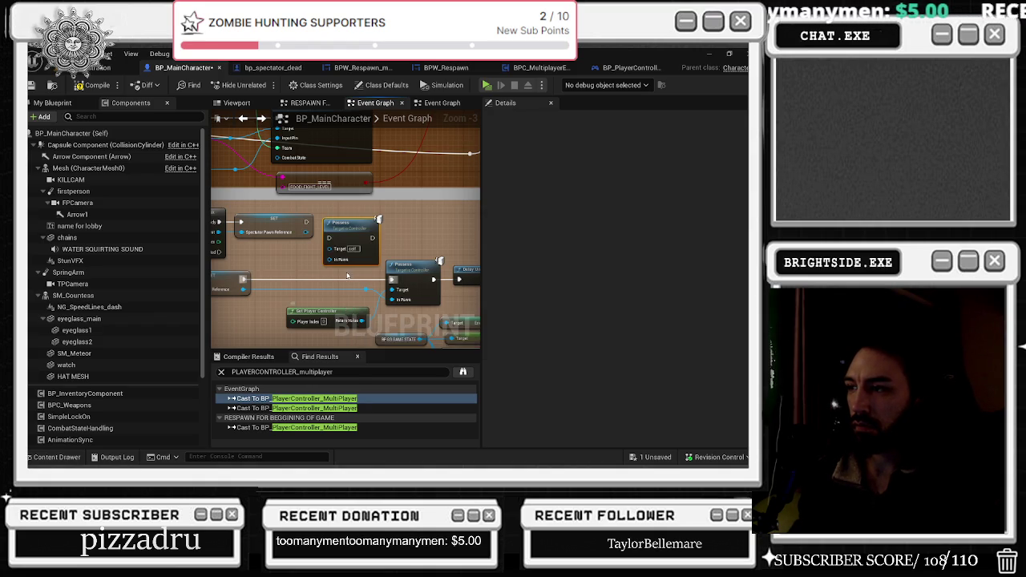
- Connect Get Player Controller to the Possess Target and switch to the level editor
key(ctrl+v)
drag(329, 266, 401, 285)
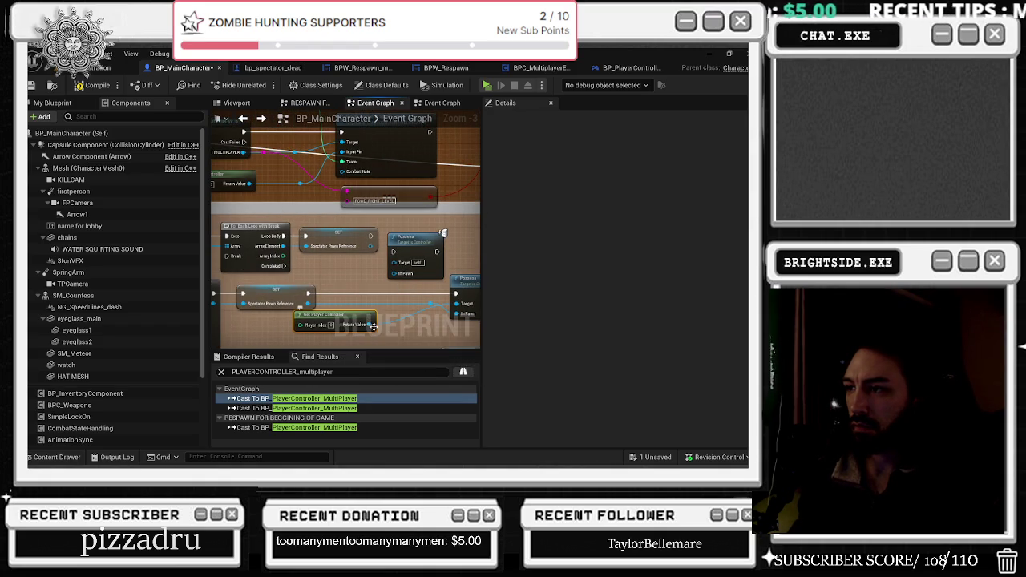
mouse_move(375, 331)
mouse_down()
mouse_move(392, 262)
mouse_move(414, 232)
mouse_up()
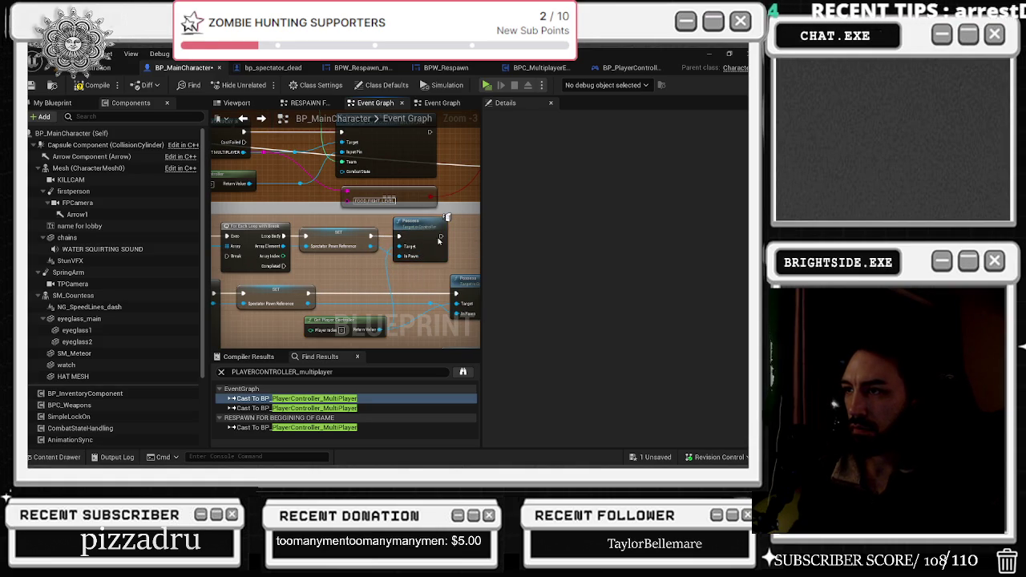
drag(294, 251, 347, 251)
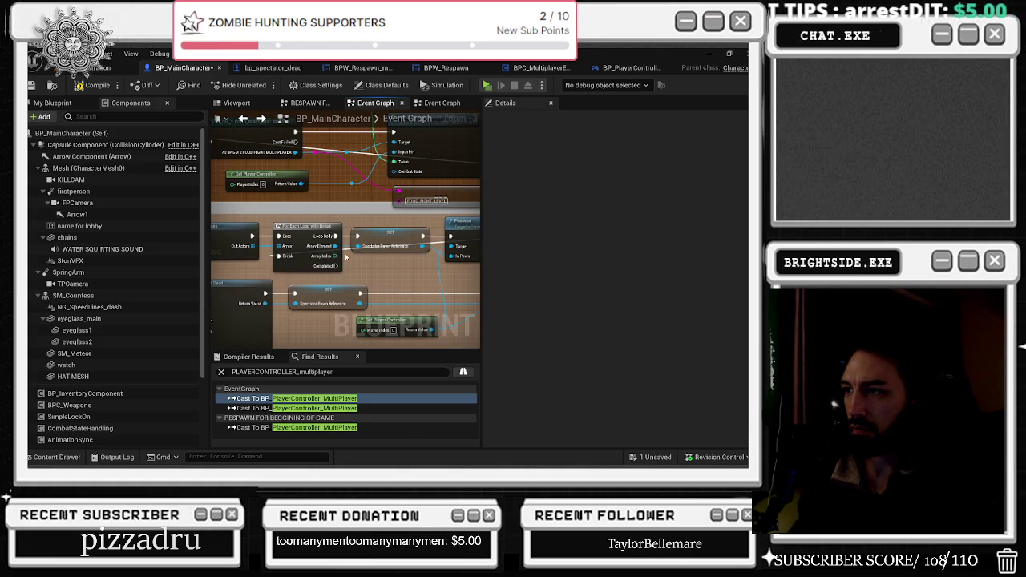
key(alt+Tab)
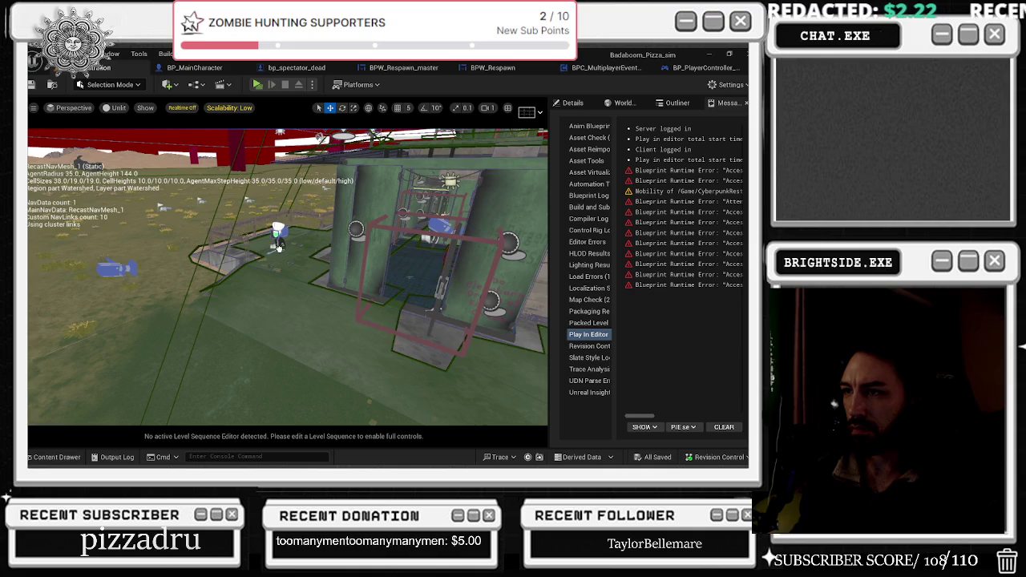
- In the level editor, undo the last placement, select bp_spectator_dead and search the Outliner for 'spect'
key(ctrl+z)
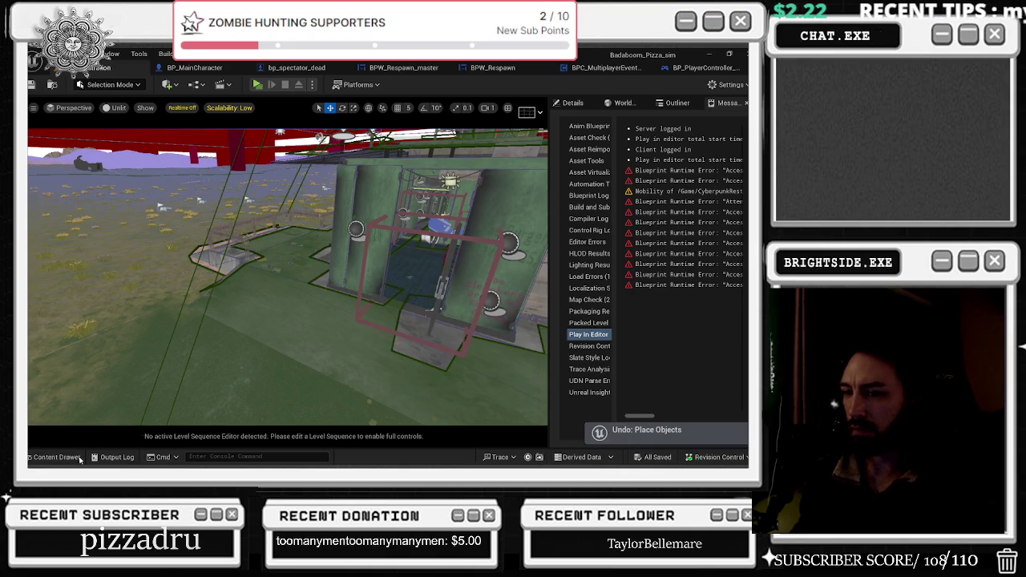
click(56, 457)
click(375, 352)
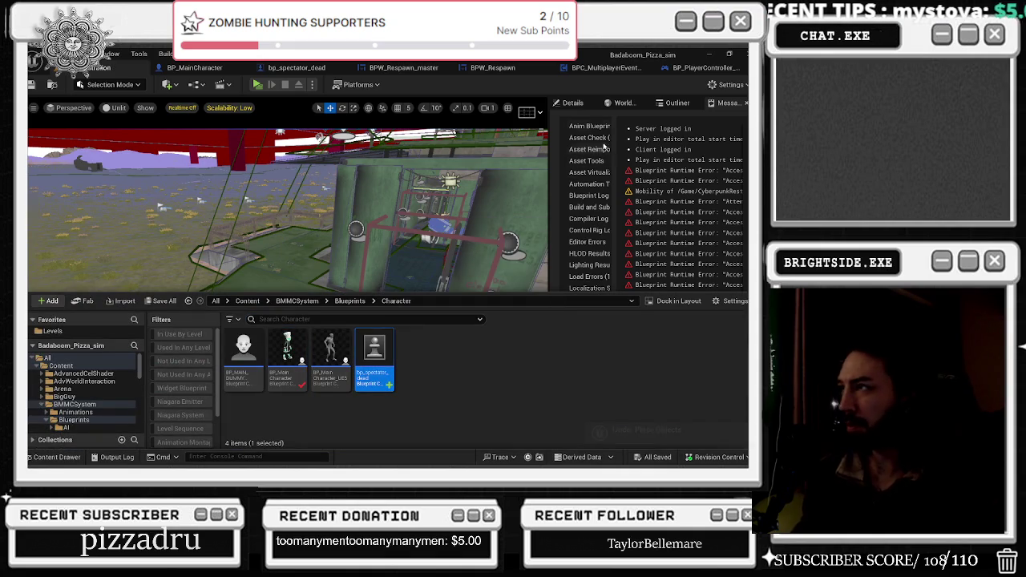
click(677, 103)
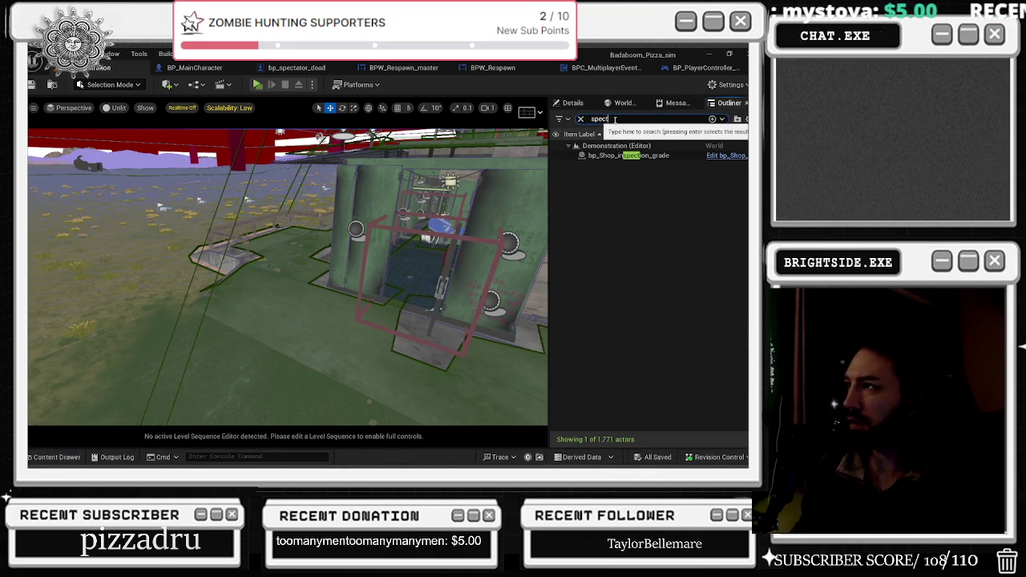
mouse_move(180, 382)
mouse_down()
mouse_move(120, 361)
mouse_move(115, 348)
mouse_up()
- Back in BP_MainCharacter, search Get All Actors Of Class's class list for 'bp_main'
click(194, 67)
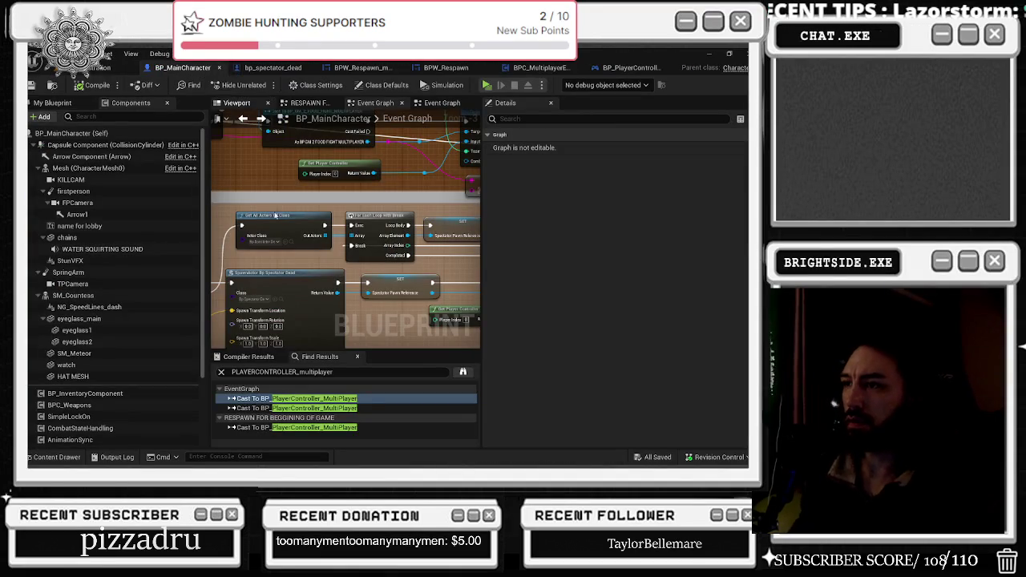
click(263, 241)
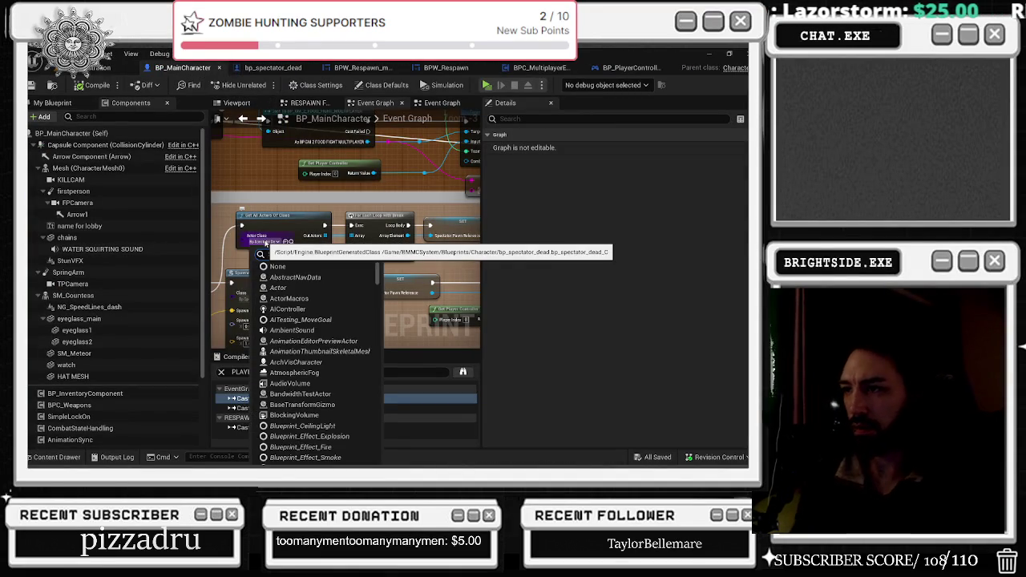
text(bp_)main)
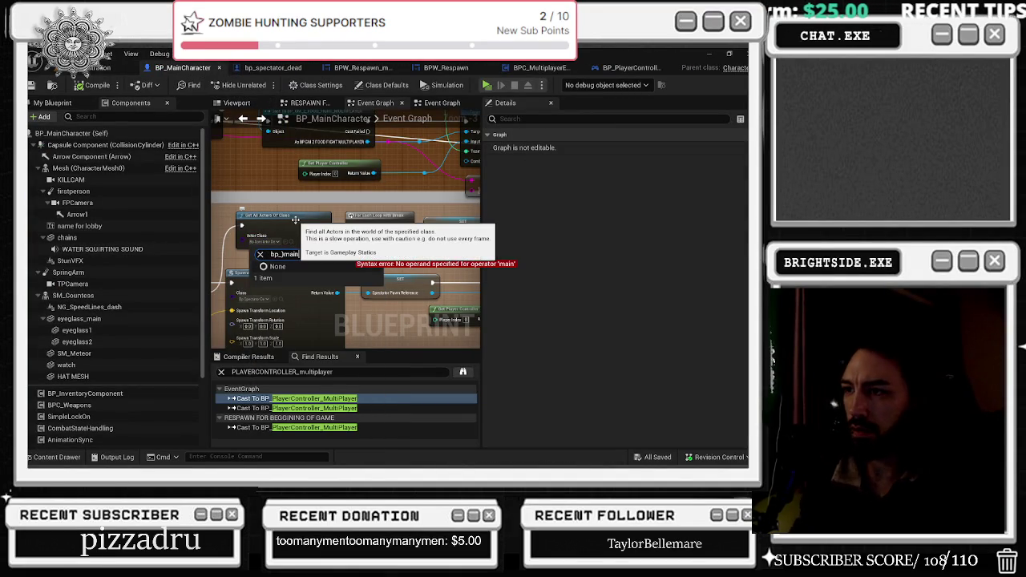
key(Left)
key(Left)
key(Left)
key(BackSpace)
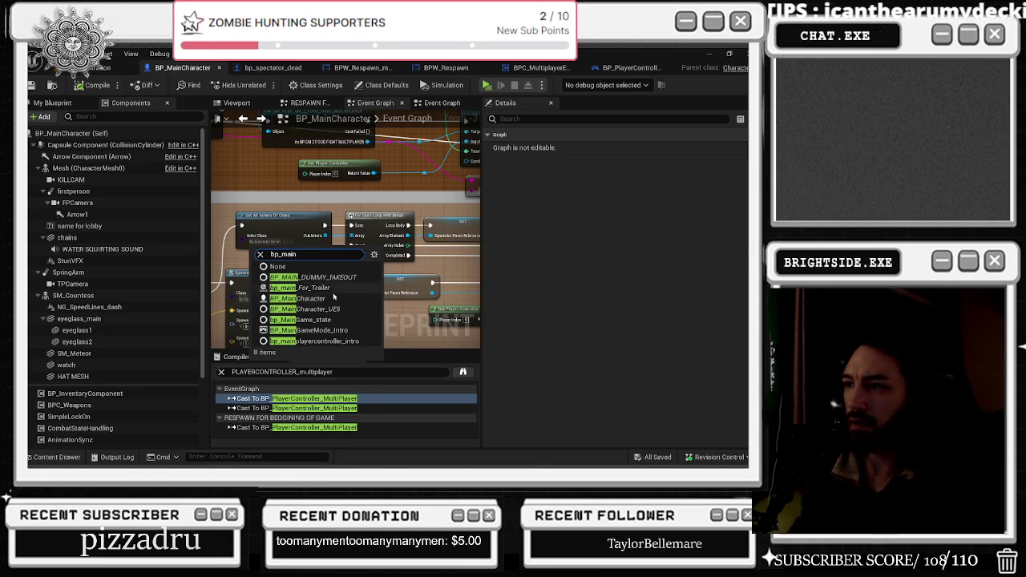
- Set the actor class to BP_MainCharacter and delete the old loop and setter nodes
click(335, 298)
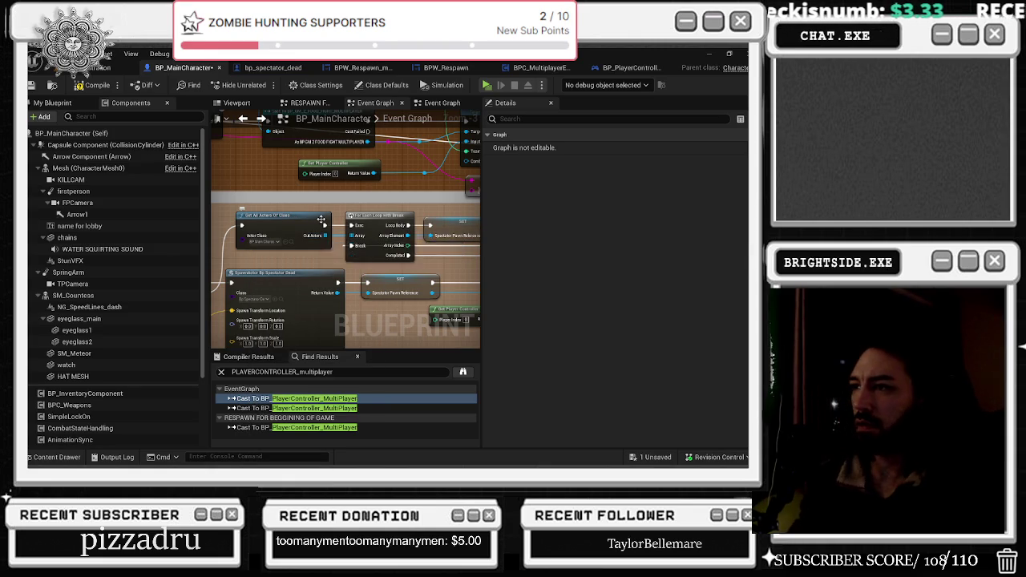
drag(336, 203, 252, 217)
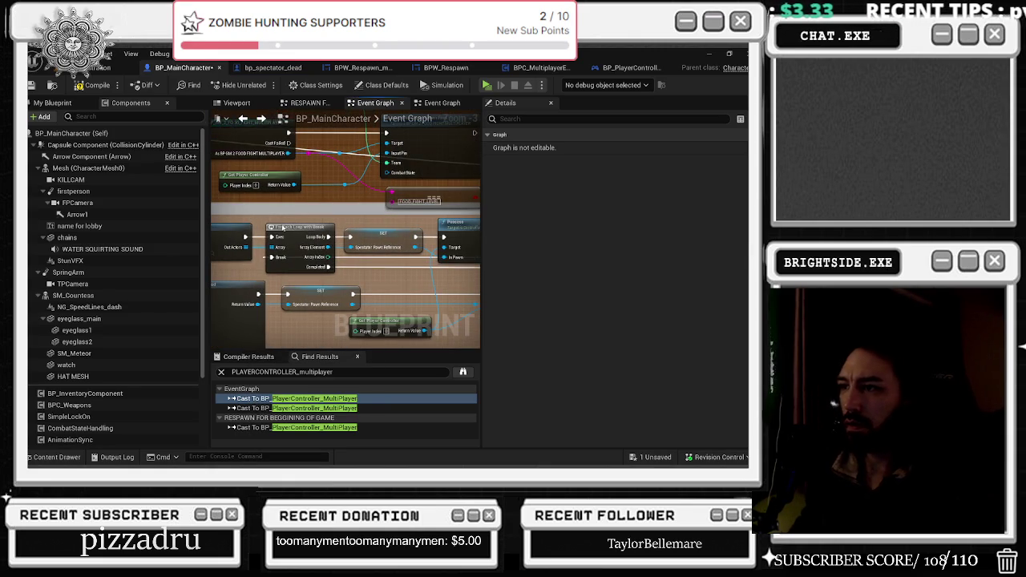
click(349, 242)
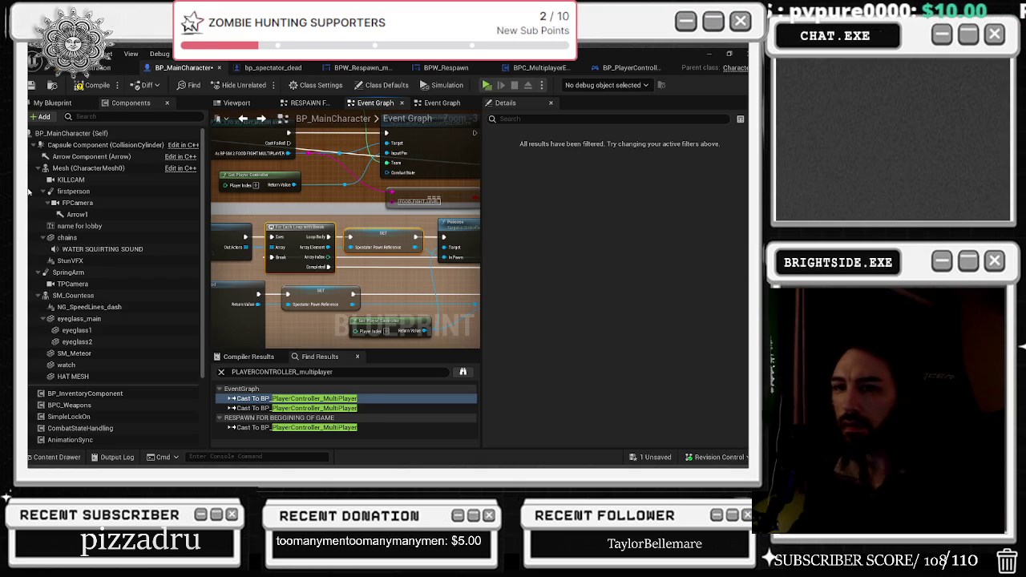
key(Delete)
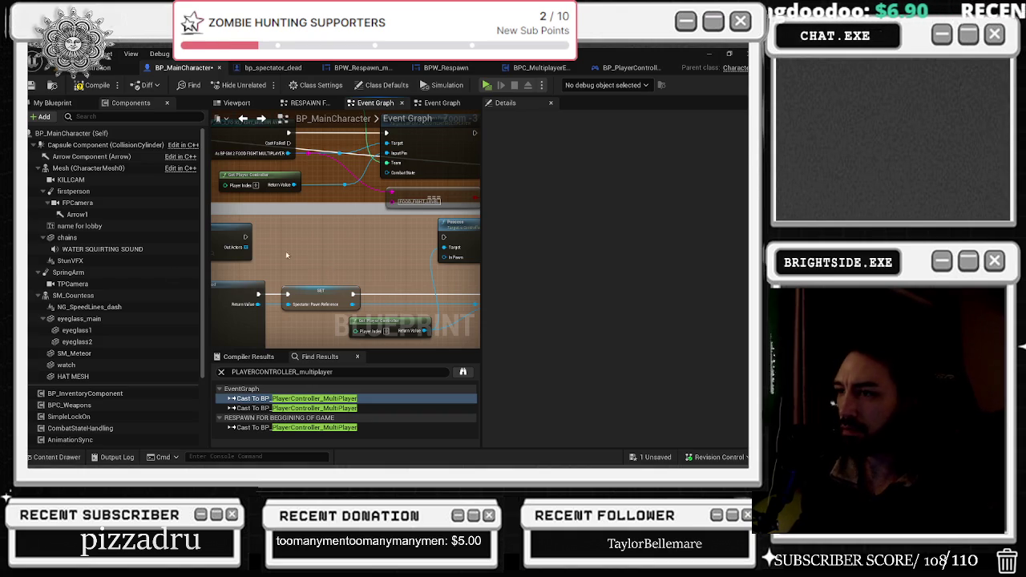
- Search 'for each' from Out Actors, pan to the loop, and start a 'get tp' search
drag(280, 246, 294, 245)
text(for each)
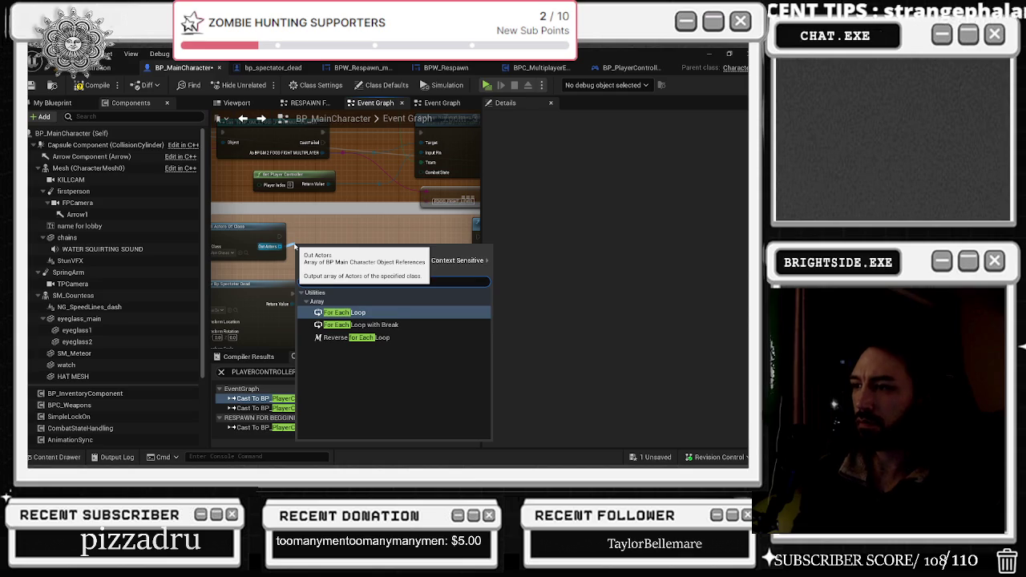
key(Escape)
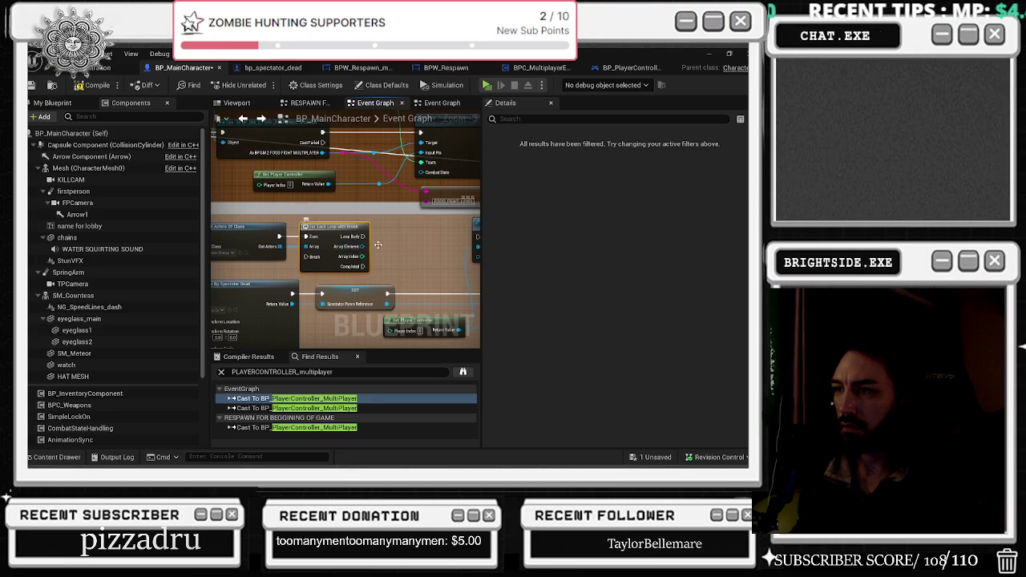
scroll(362, 251, up, 1)
scroll(419, 254, down, 1)
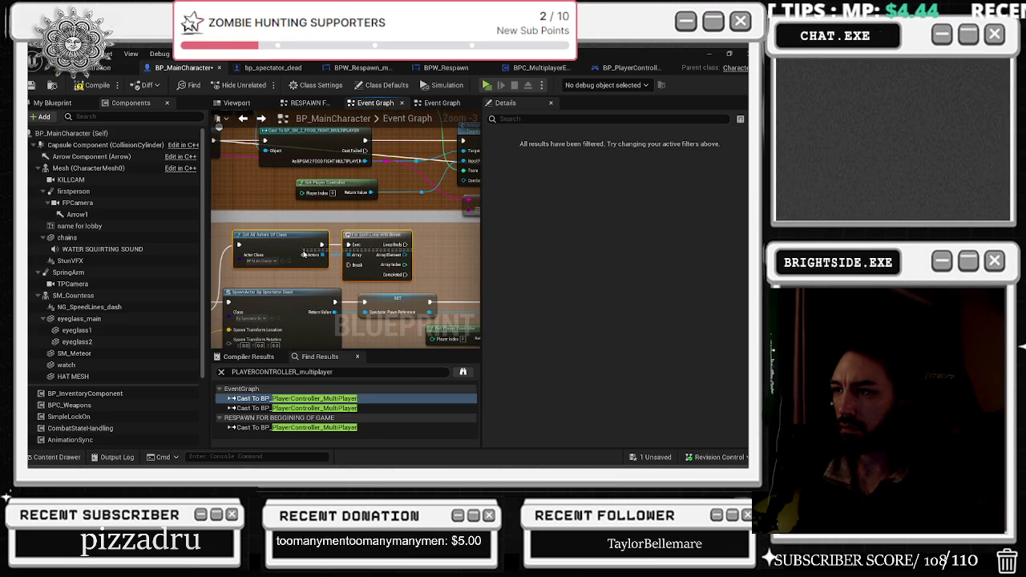
mouse_move(427, 245)
mouse_down()
mouse_move(323, 245)
mouse_move(313, 256)
mouse_move(338, 262)
mouse_up()
text(get tp)
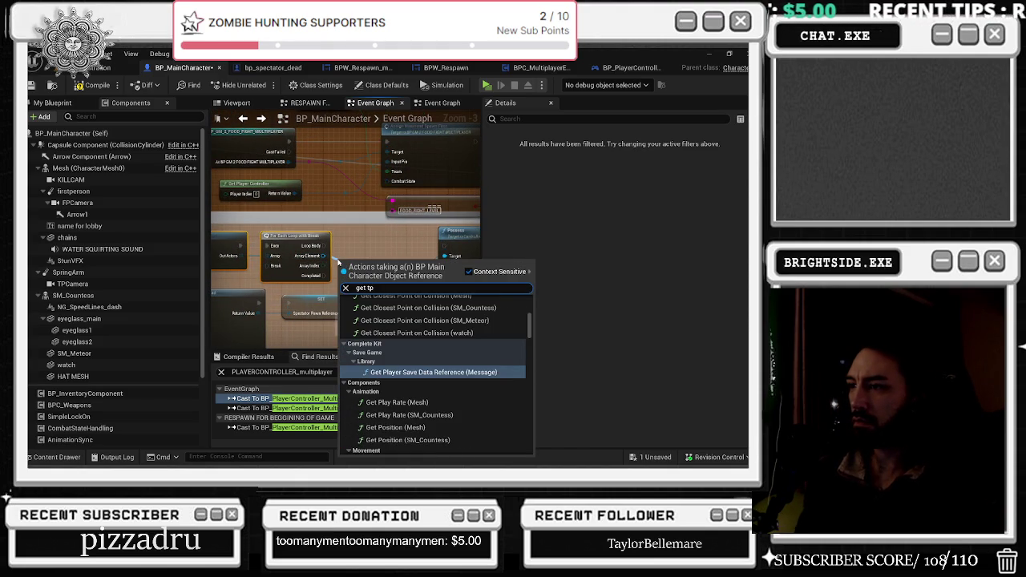
- Add a Get Is Dead node from the loop's Array Element
key(BackSpace)
key(BackSpace)
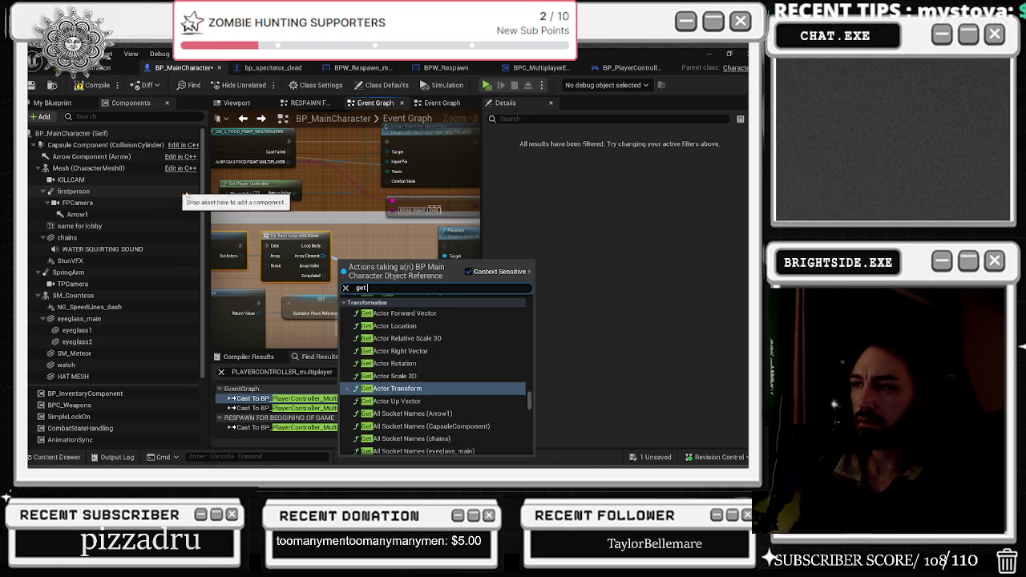
key(BackSpace)
key(BackSpace)
key(BackSpace)
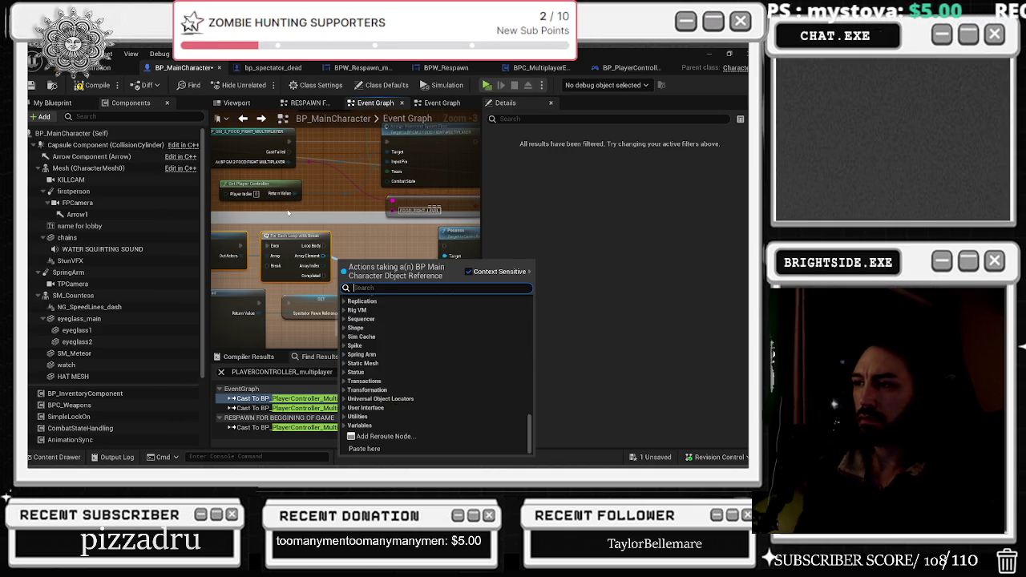
text(dead)
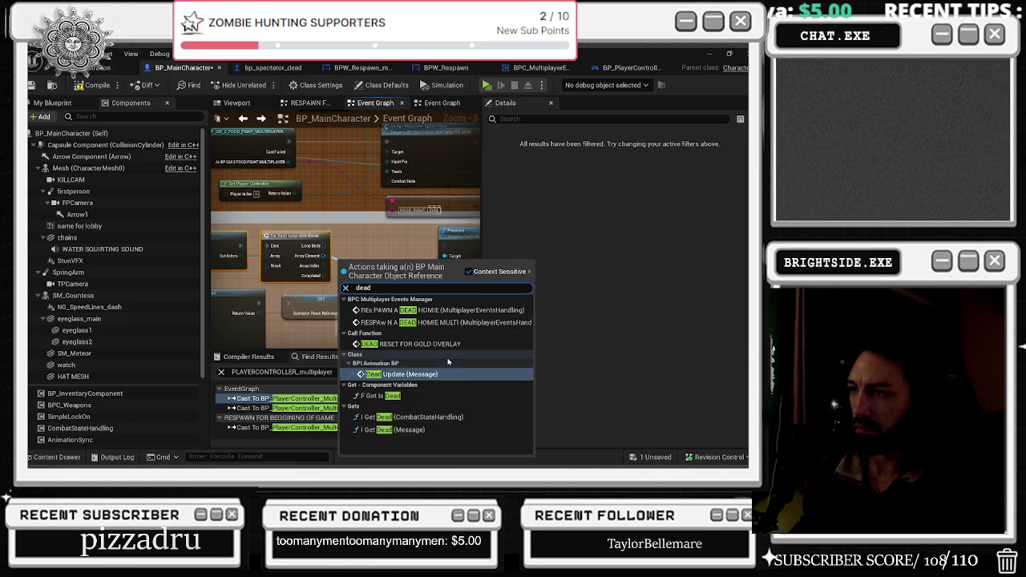
click(357, 234)
click(323, 248)
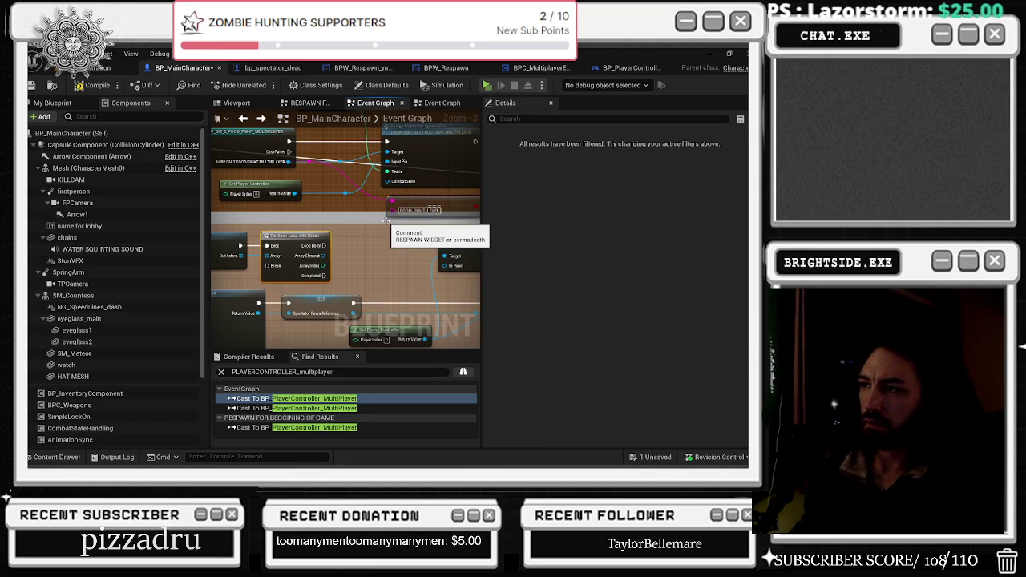
drag(319, 256, 339, 258)
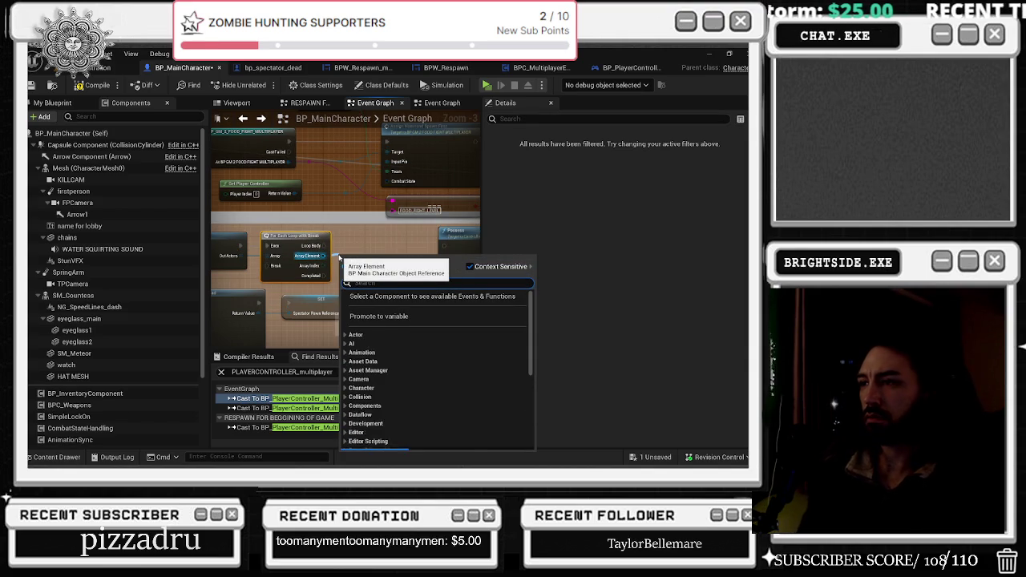
text(get dead)
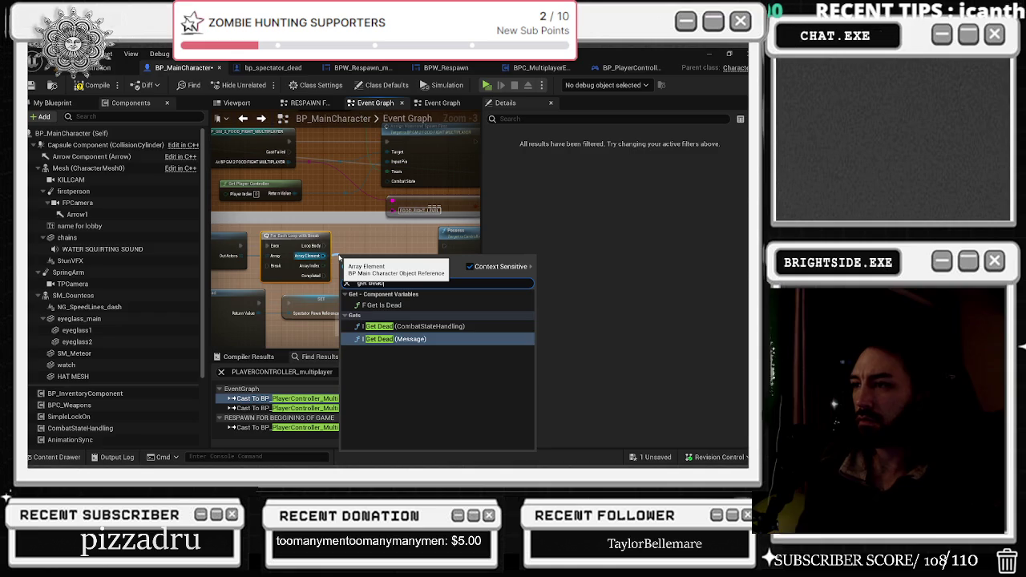
click(382, 306)
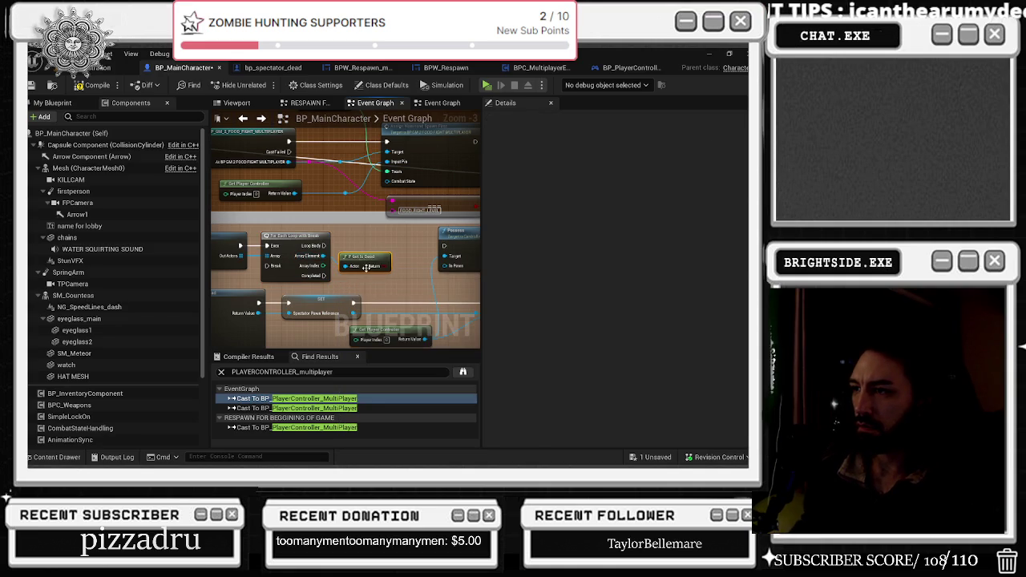
- Invert Is Dead with a NOT node and delete the trial AND Boolean node
drag(390, 274, 393, 262)
text(boolean)
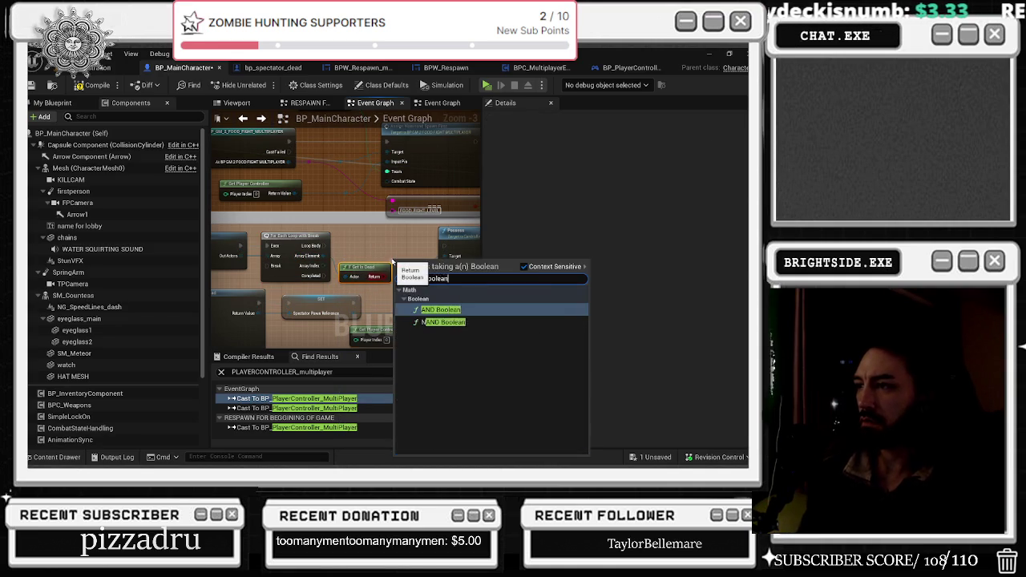
key(Return)
mouse_move(474, 236)
mouse_down()
mouse_move(343, 214)
mouse_move(259, 229)
mouse_move(321, 247)
mouse_move(404, 239)
mouse_move(419, 263)
mouse_up()
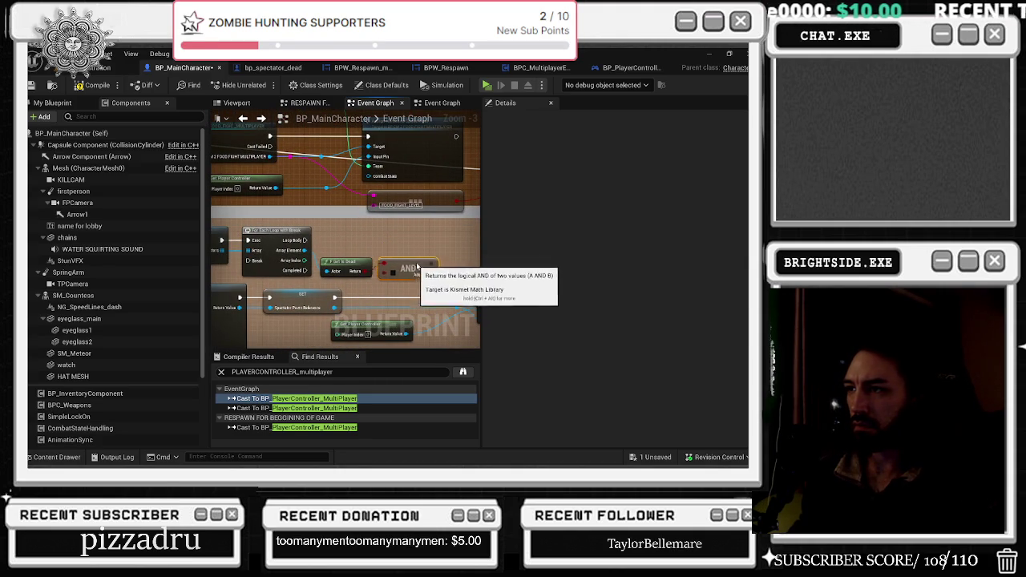
drag(305, 250, 342, 247)
click(359, 229)
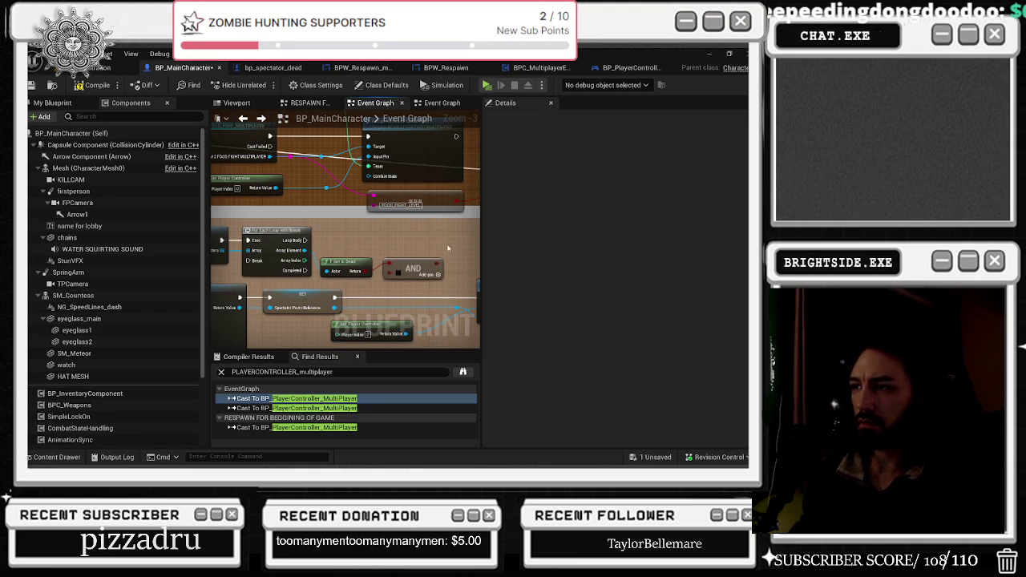
drag(345, 259, 389, 247)
text(not bool)
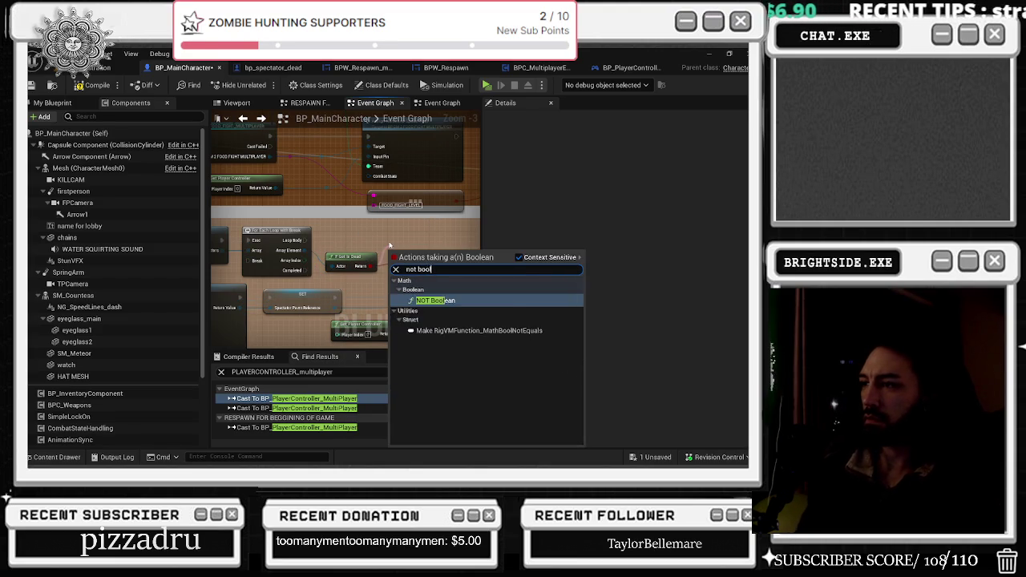
key(Return)
click(437, 269)
key(Delete)
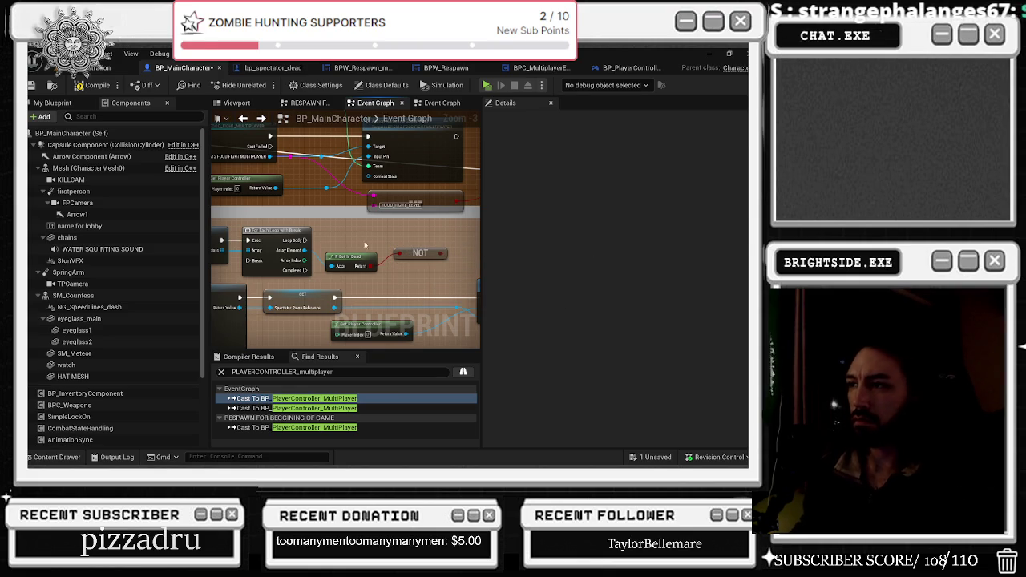
- Add a TPCamera getter for the looped actor and delete the Get Up Vector node
drag(305, 251, 323, 250)
text(get)
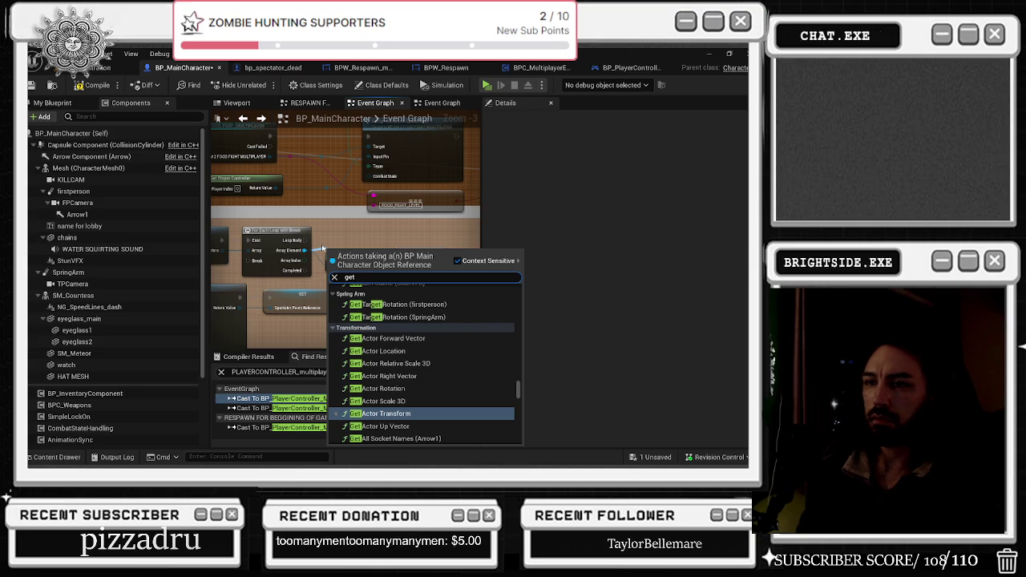
text( tpcamera)
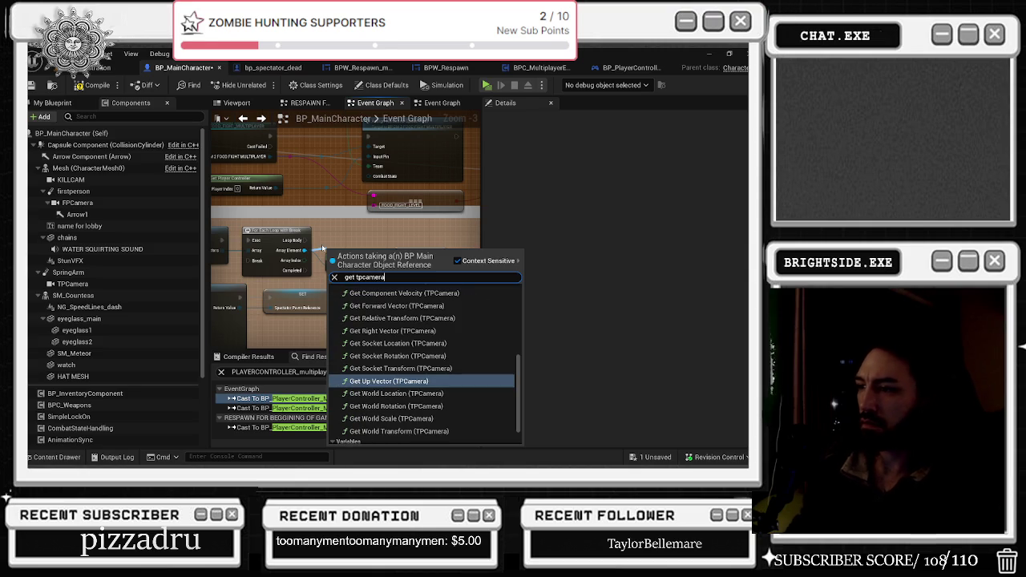
click(391, 379)
drag(349, 252, 401, 244)
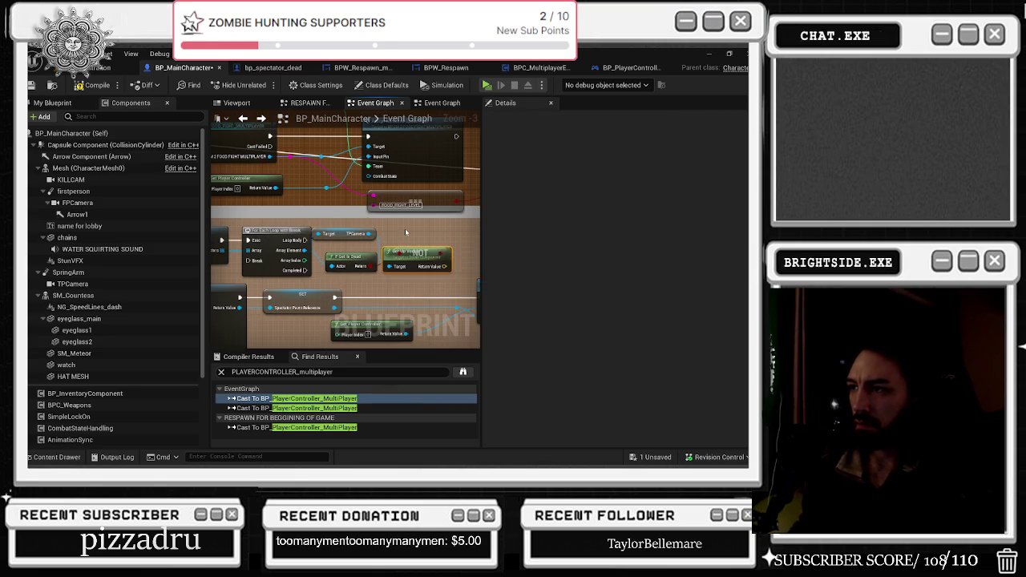
key(Delete)
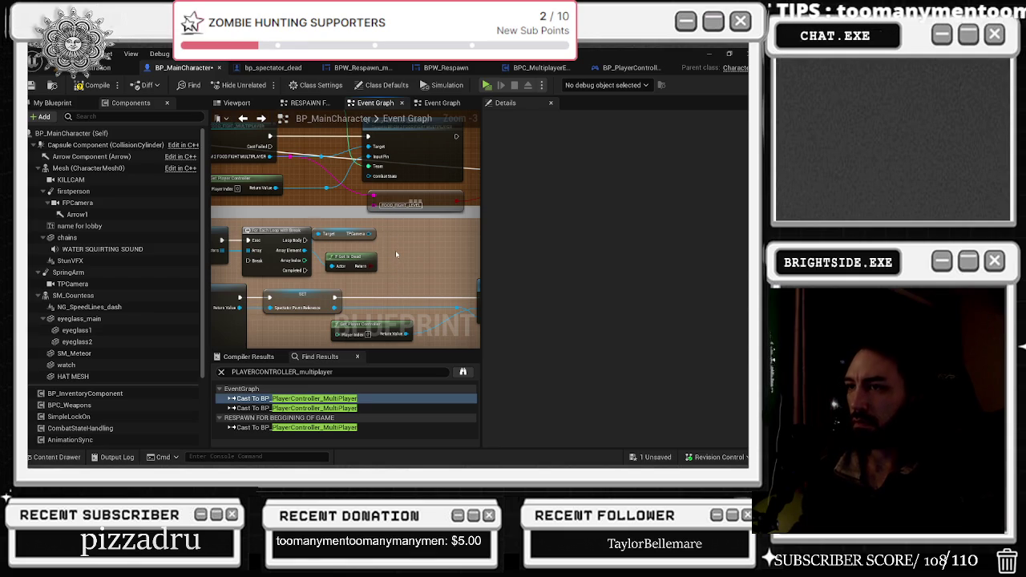
key(ctrl+z)
- Delete Get Up Vector again, reposition the TPCamera getter and wire Loop Body into the Branch
scroll(421, 292, up, 2)
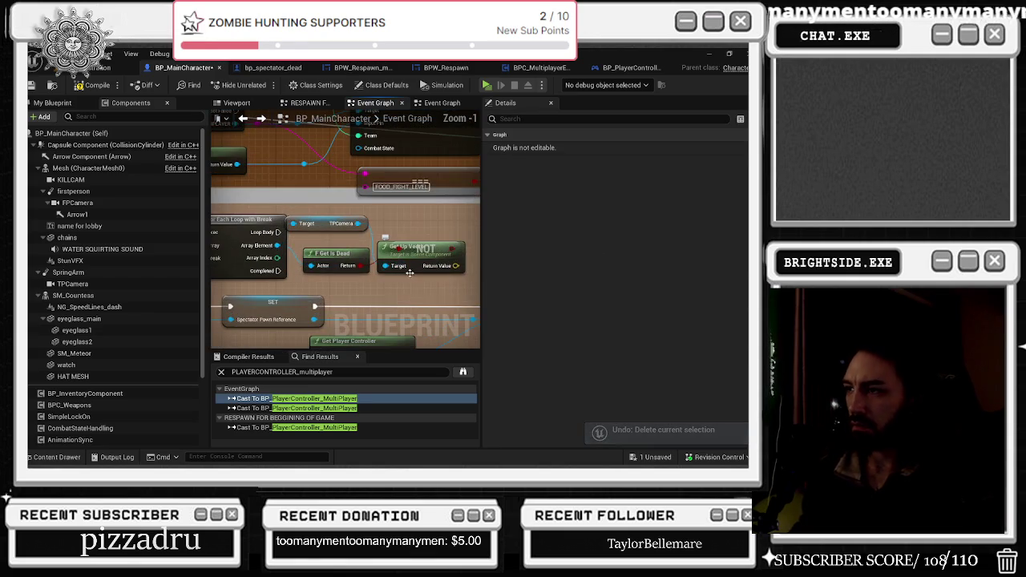
key(Delete)
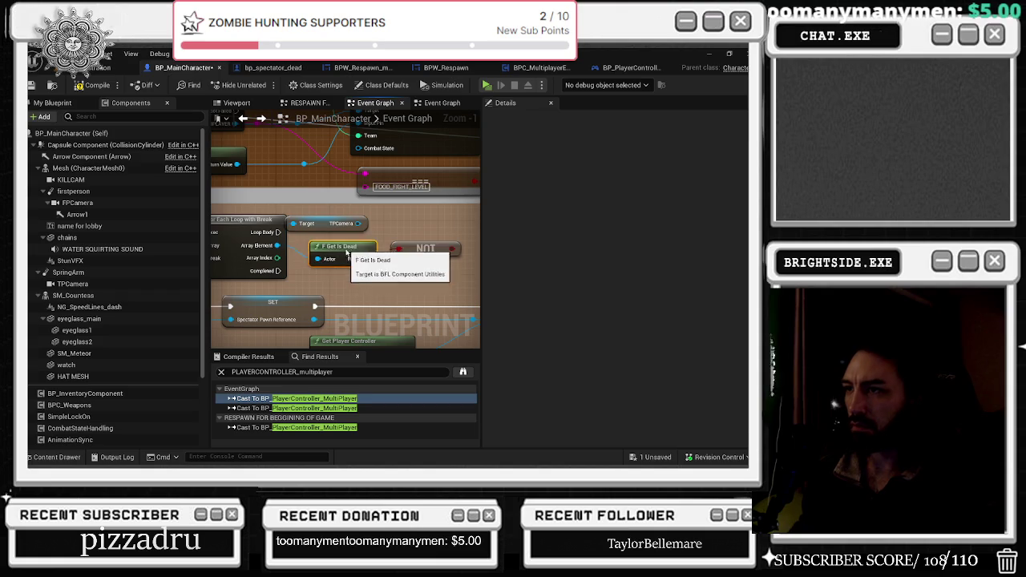
drag(369, 223, 388, 216)
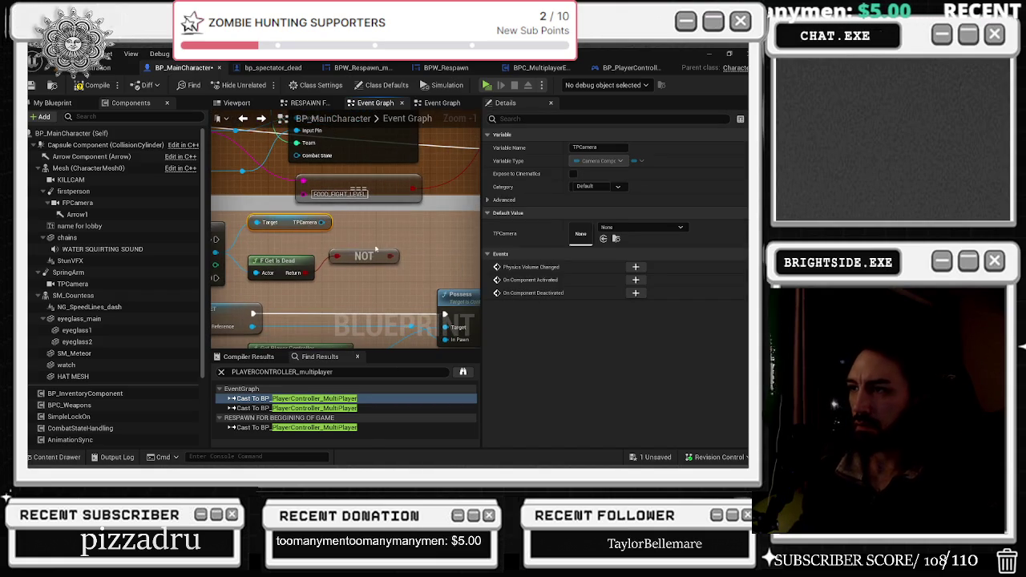
click(354, 236)
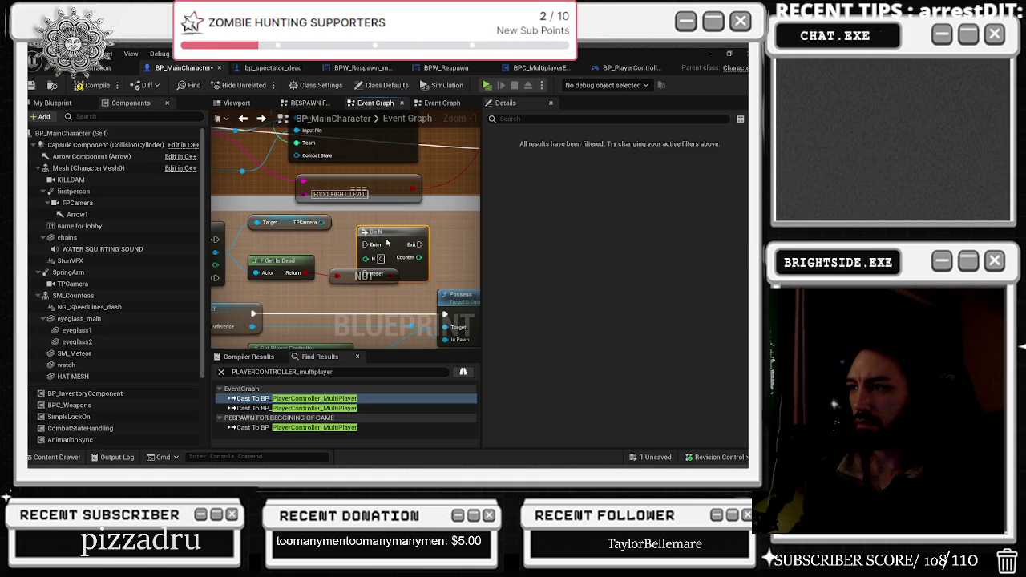
scroll(375, 245, down, 2)
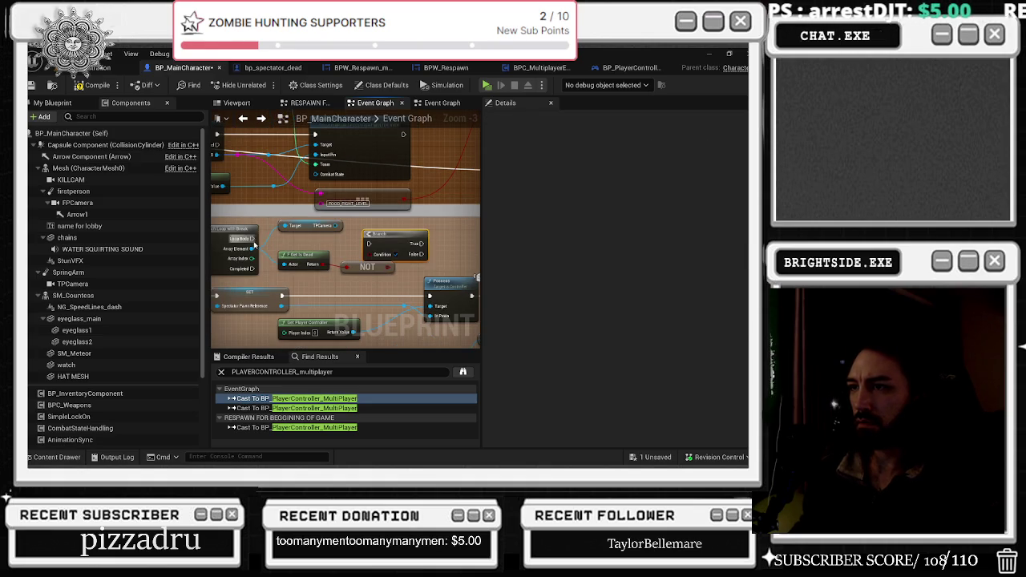
drag(367, 243, 408, 238)
scroll(259, 202, down, 1)
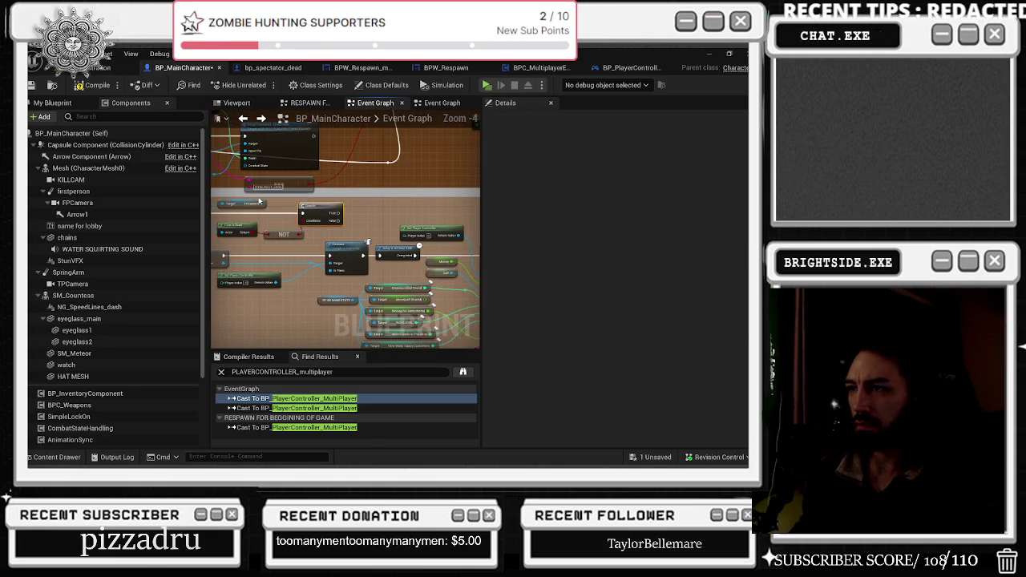
- Search the node list for 'set view target' and 'blend', then pan the graph
drag(262, 205, 269, 224)
text(set view)
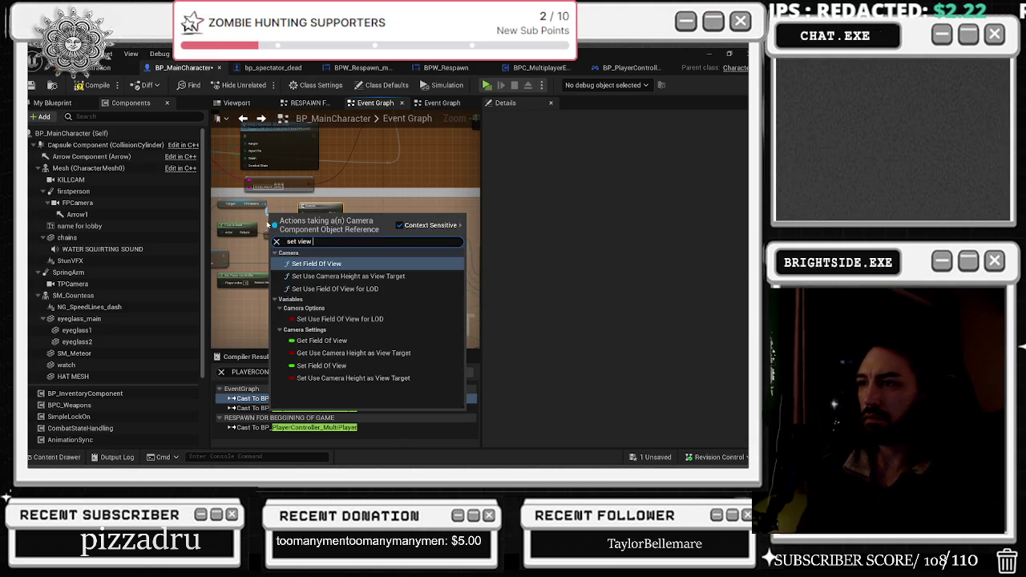
text( target)
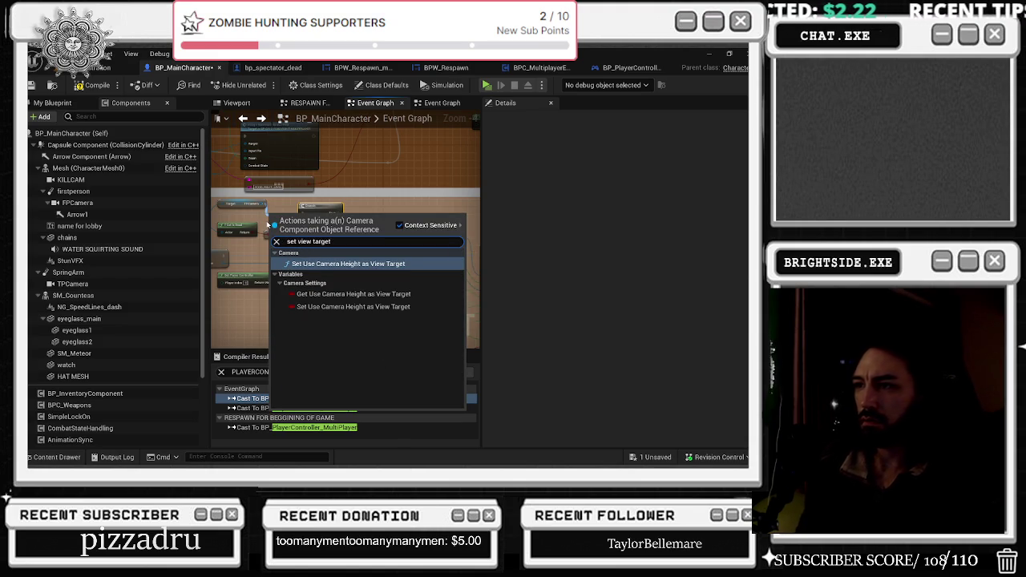
key(ctrl+a)
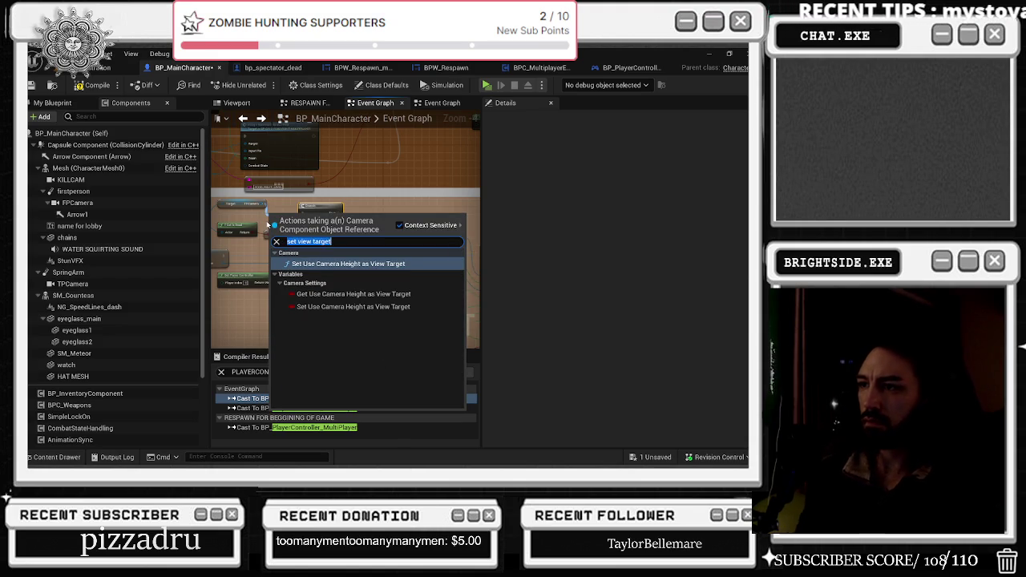
text(blend)
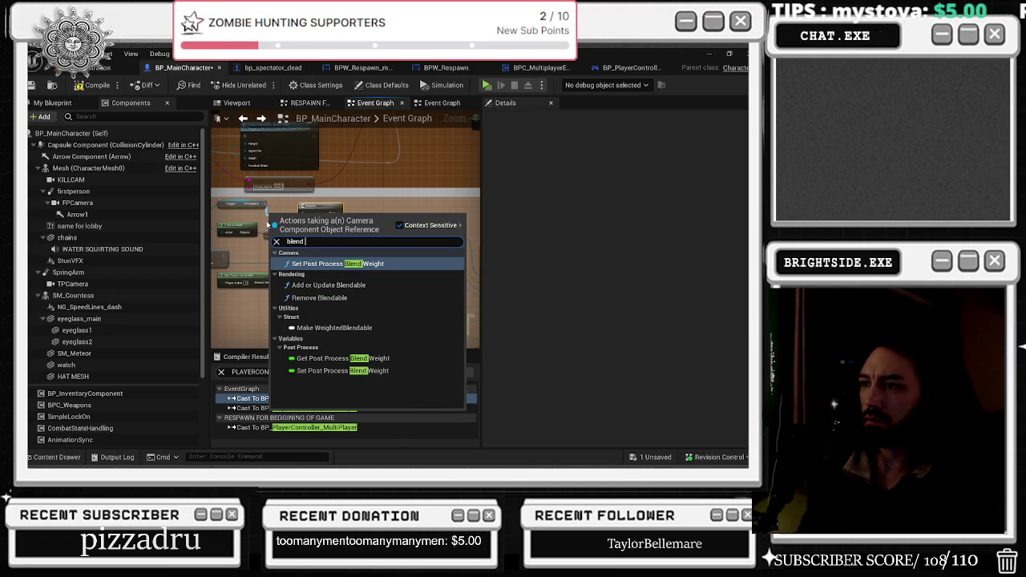
click(365, 209)
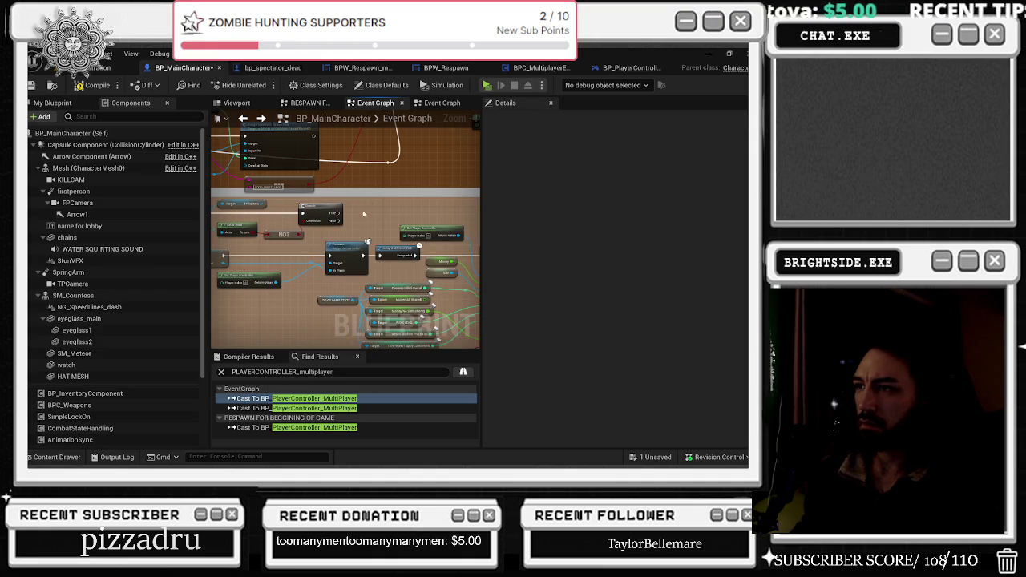
scroll(355, 207, down, 3)
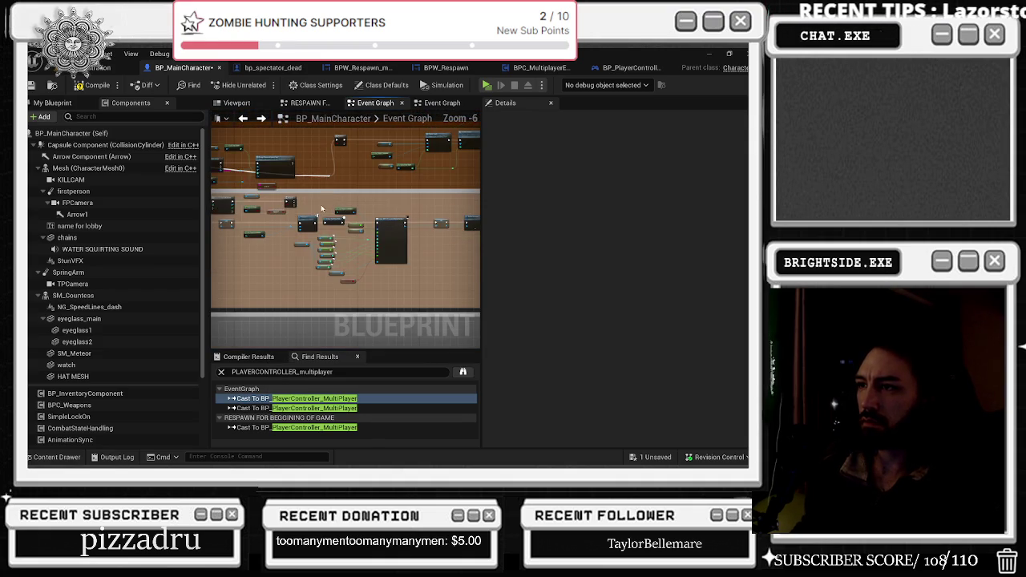
scroll(272, 232, down, 1)
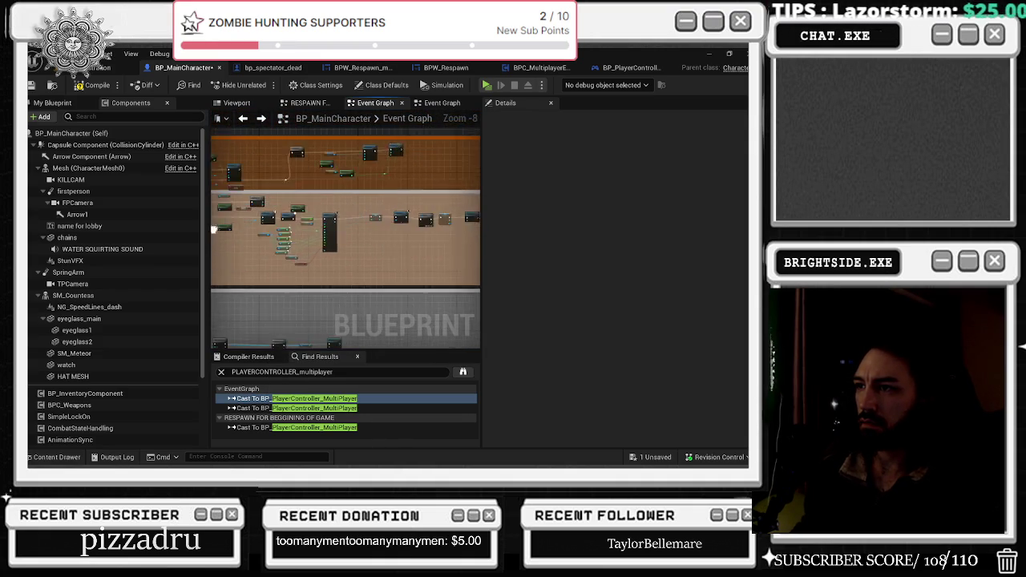
mouse_move(385, 265)
mouse_down()
mouse_move(423, 297)
mouse_move(455, 280)
mouse_up()
drag(373, 237, 359, 257)
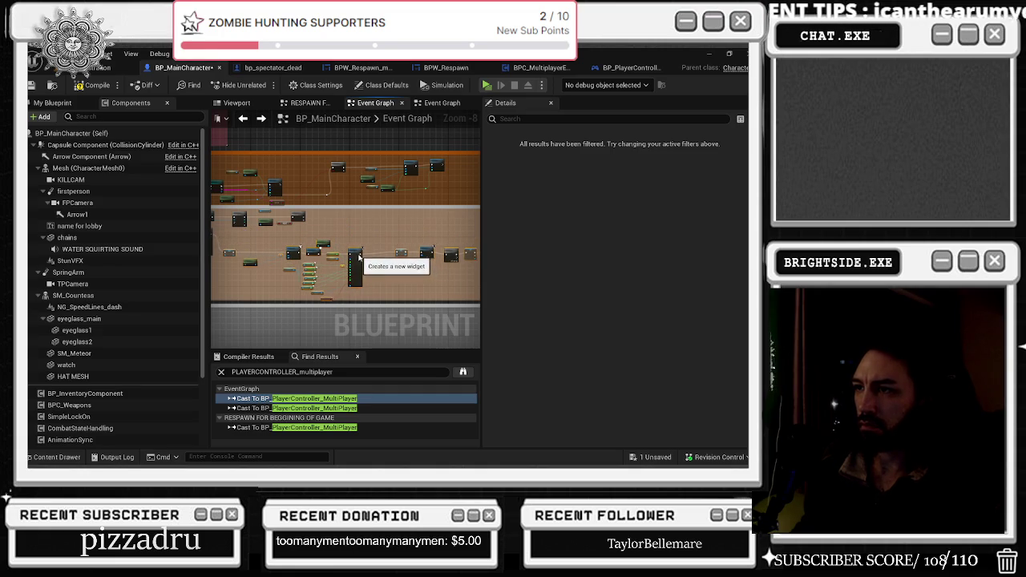
scroll(363, 228, up, 3)
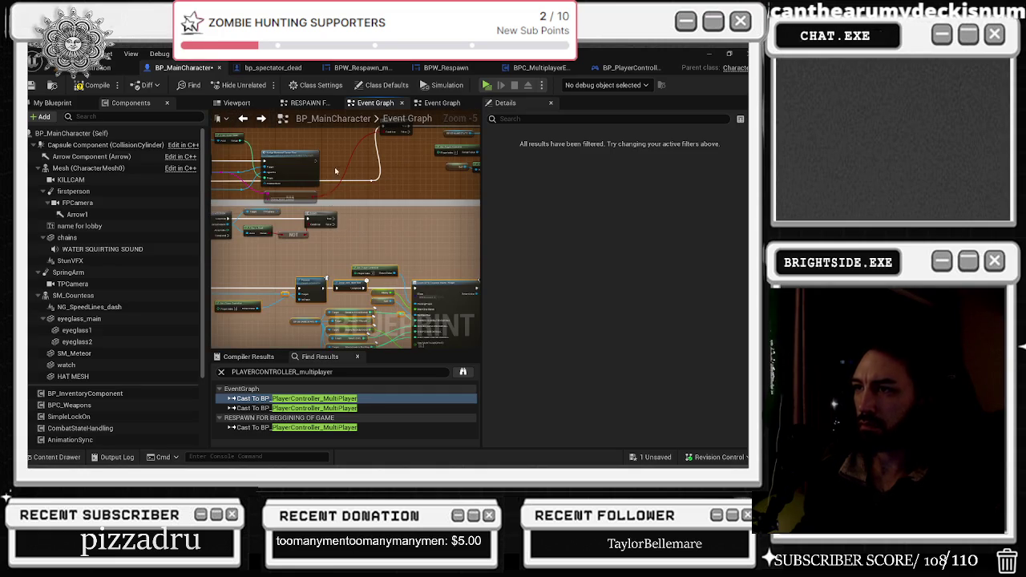
drag(327, 182, 335, 231)
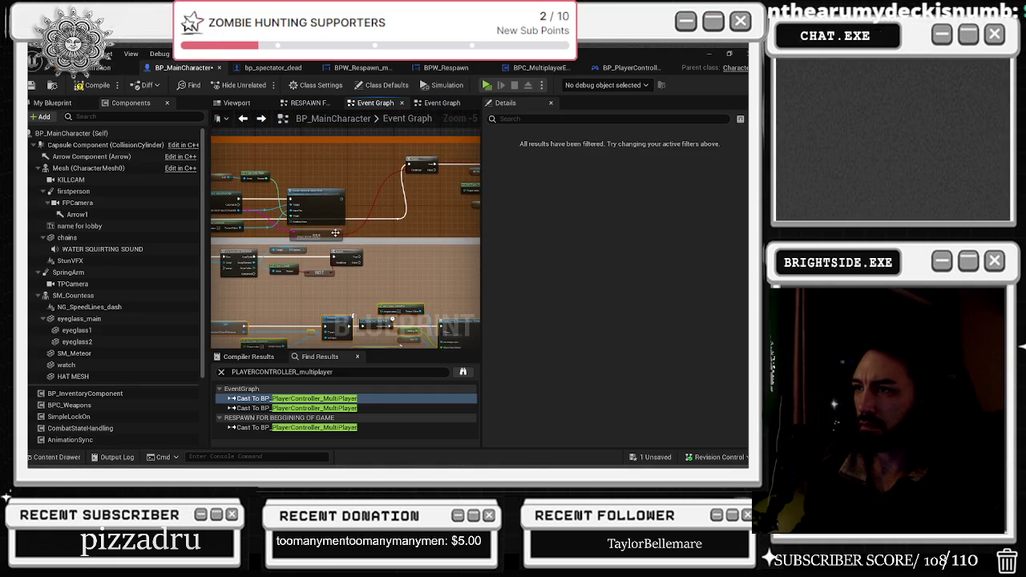
- Use Find Results for 'view target' then 'blend' to jump to Set View Target with Blend
click(277, 374)
text(view target)
key(Return)
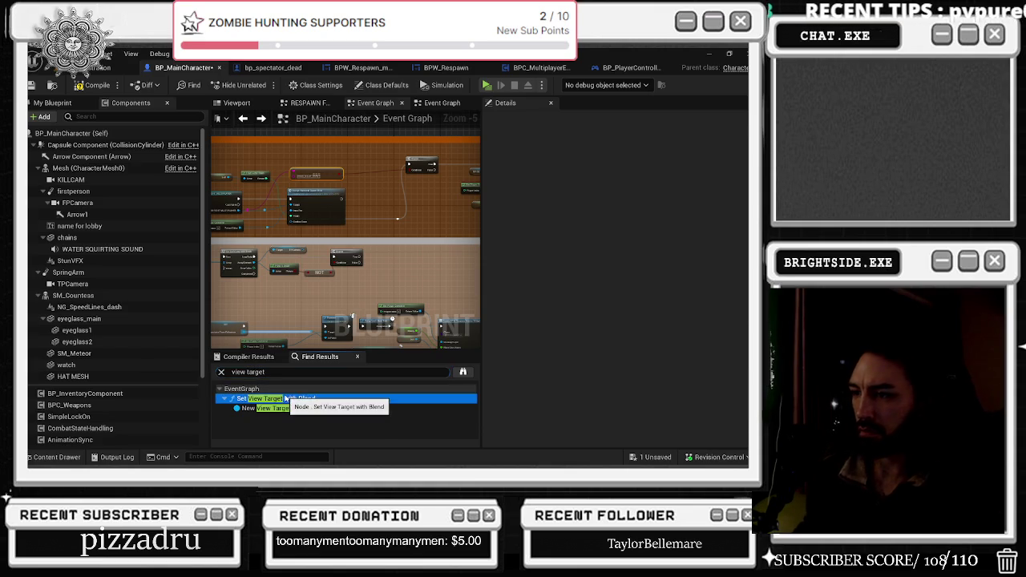
click(285, 398)
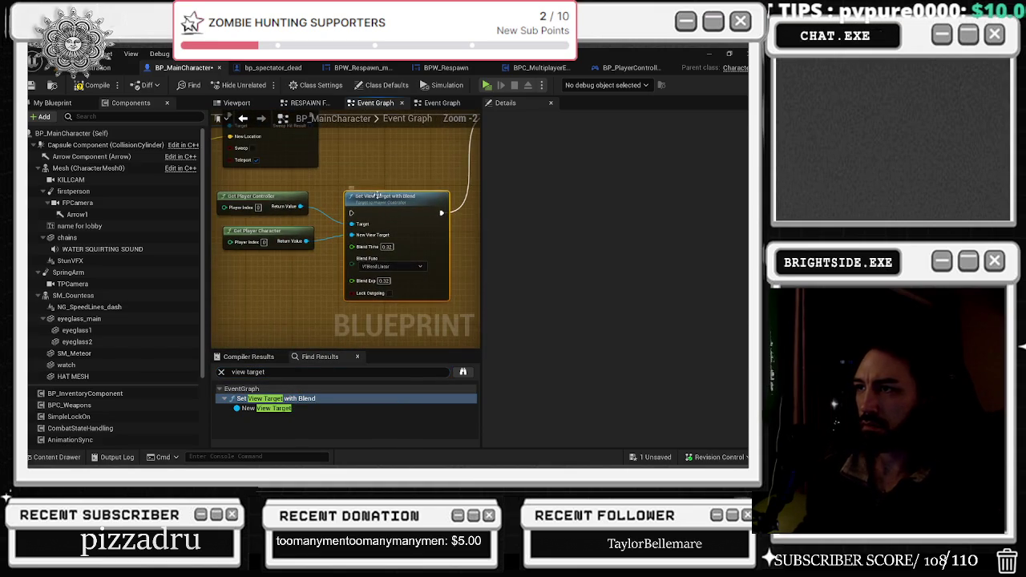
click(284, 374)
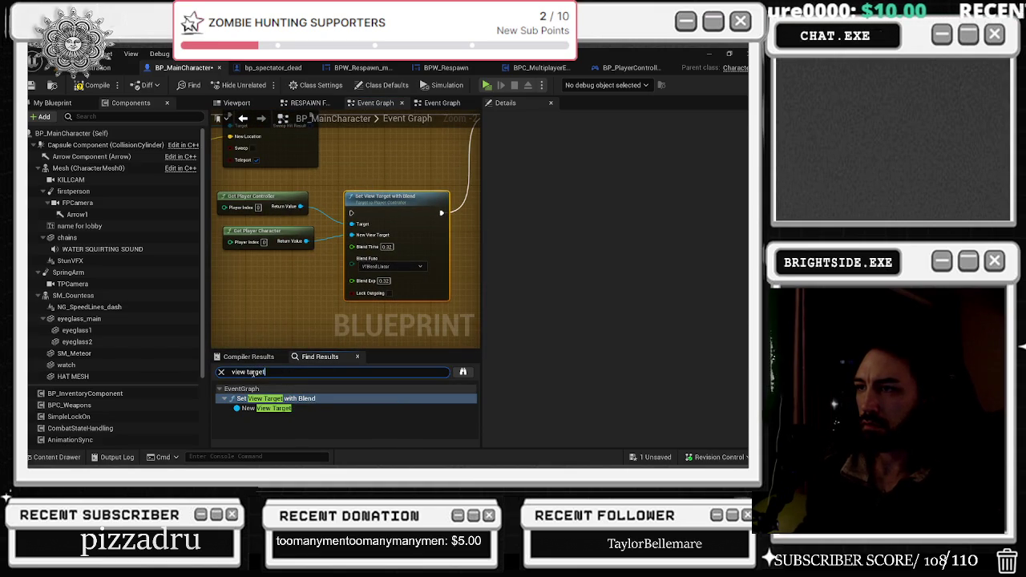
key(ctrl+a)
text(blend)
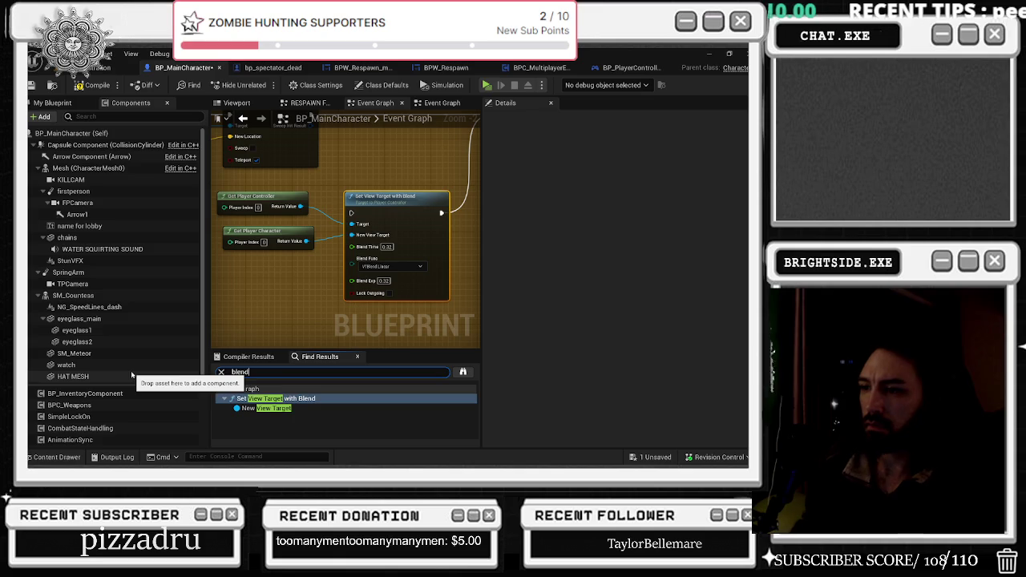
key(Return)
scroll(304, 394, down, 1)
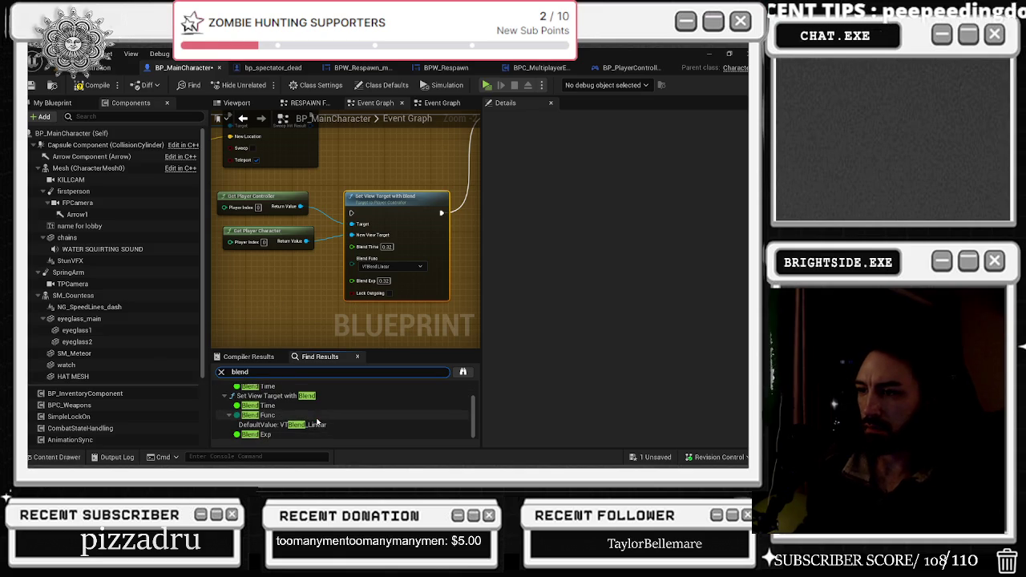
click(314, 398)
- Copy Set View Target with Blend and its inputs, then paste them beside the Branch
drag(288, 197, 469, 301)
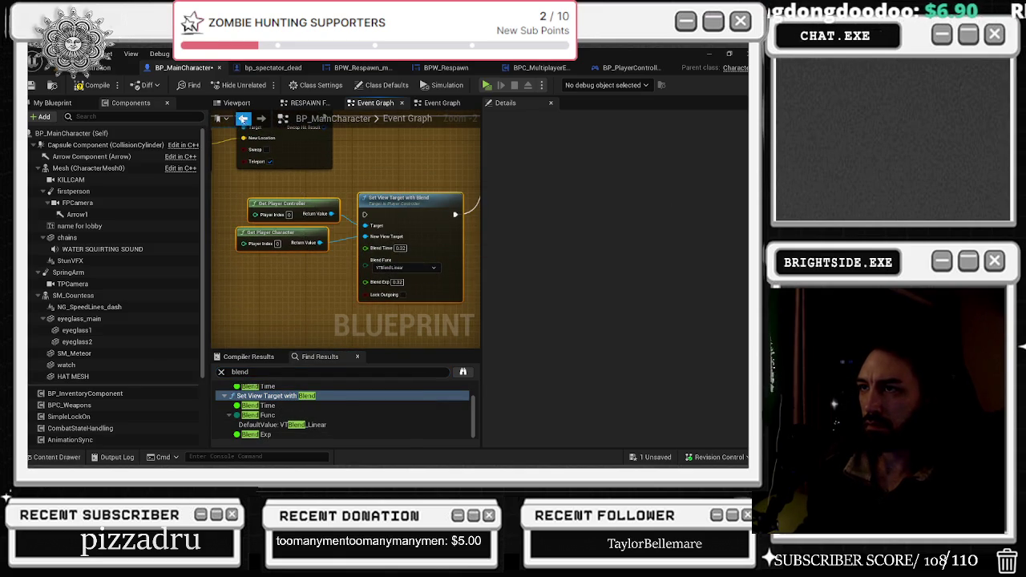
click(243, 119)
click(243, 120)
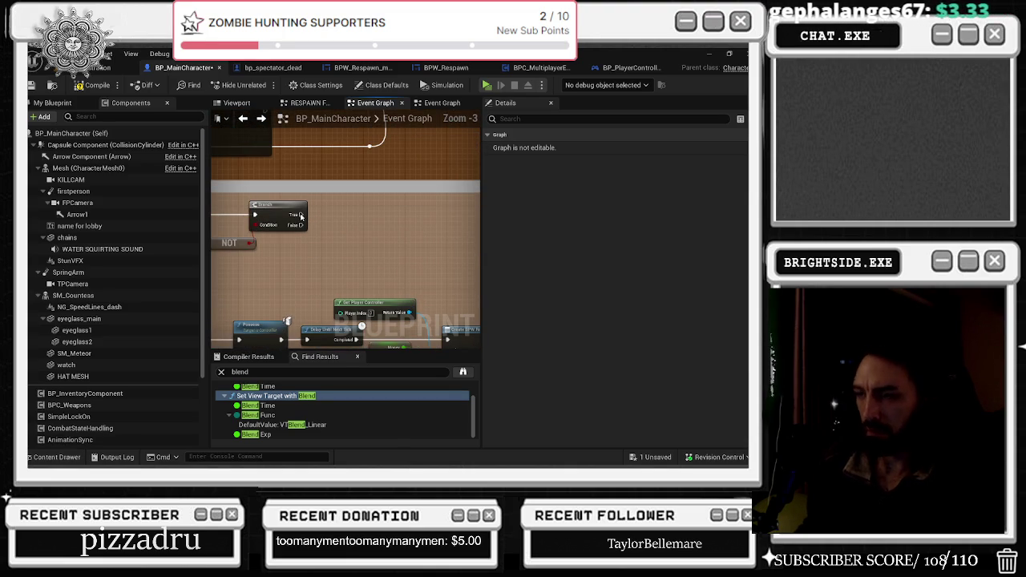
key(ctrl+v)
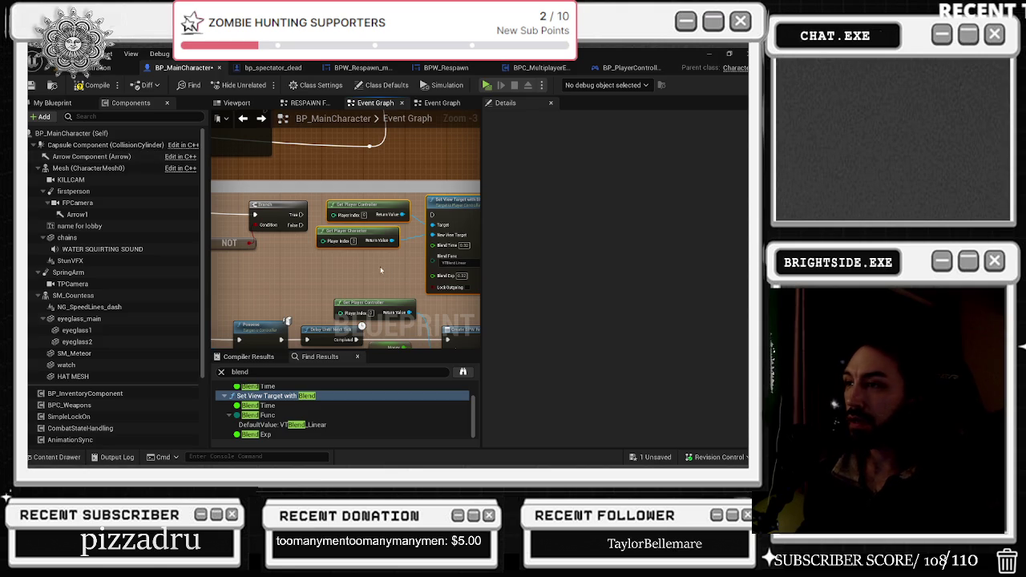
- Connect the Branch's True output to the pasted Set View Target with Blend node
drag(313, 233, 269, 233)
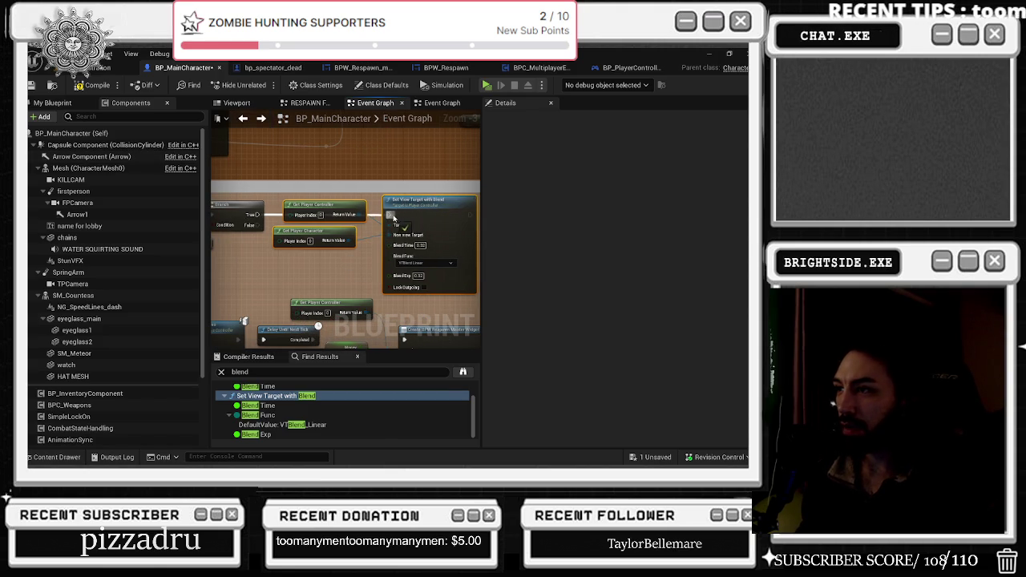
drag(327, 199, 398, 196)
mouse_move(262, 250)
mouse_down()
mouse_move(373, 236)
mouse_move(275, 222)
mouse_move(472, 231)
mouse_move(392, 231)
mouse_move(339, 211)
mouse_up()
click(348, 165)
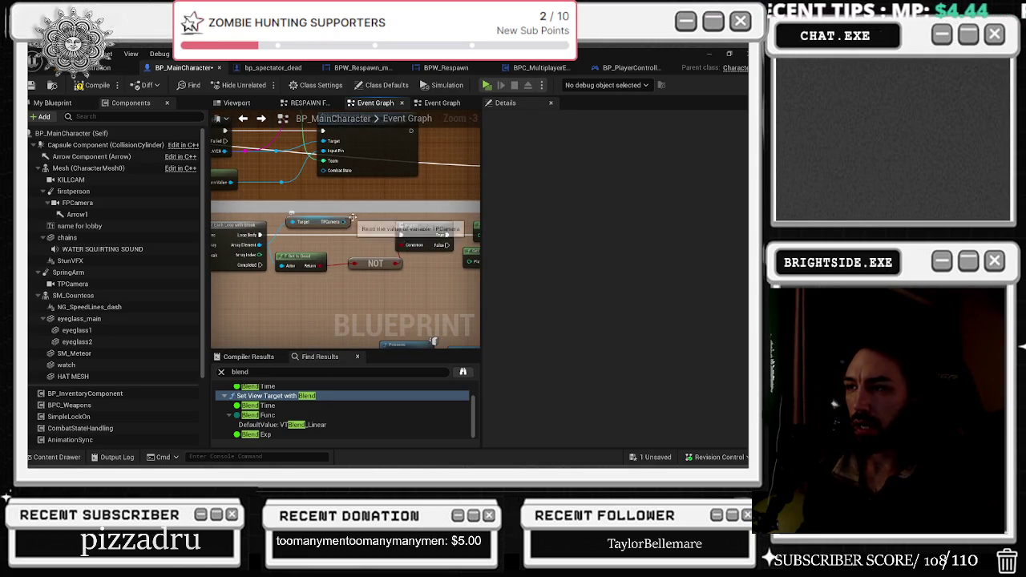
drag(312, 255, 331, 251)
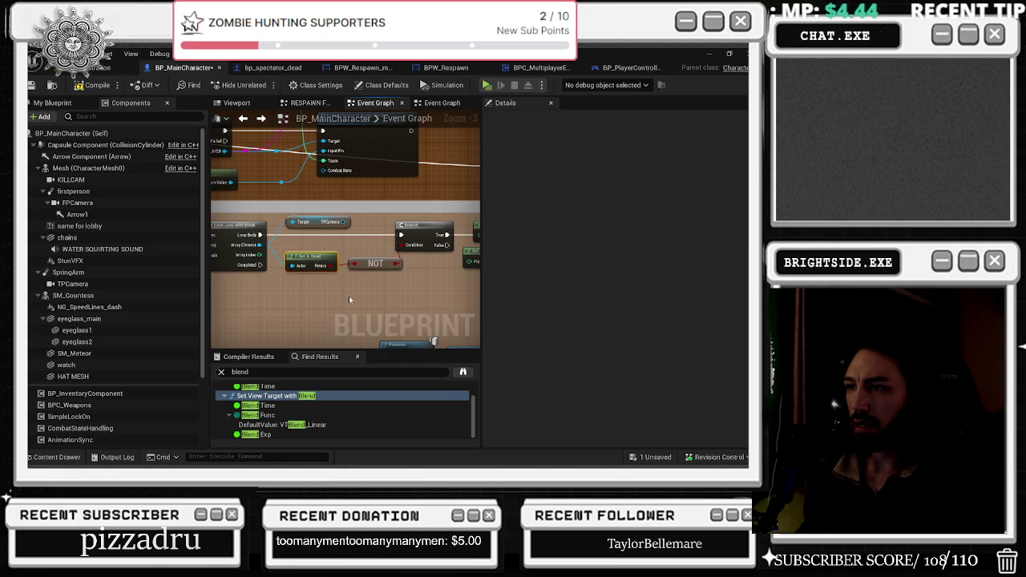
- Pan to the Spectator Pawn Reference SET node and select it
scroll(349, 296, down, 5)
scroll(464, 287, up, 3)
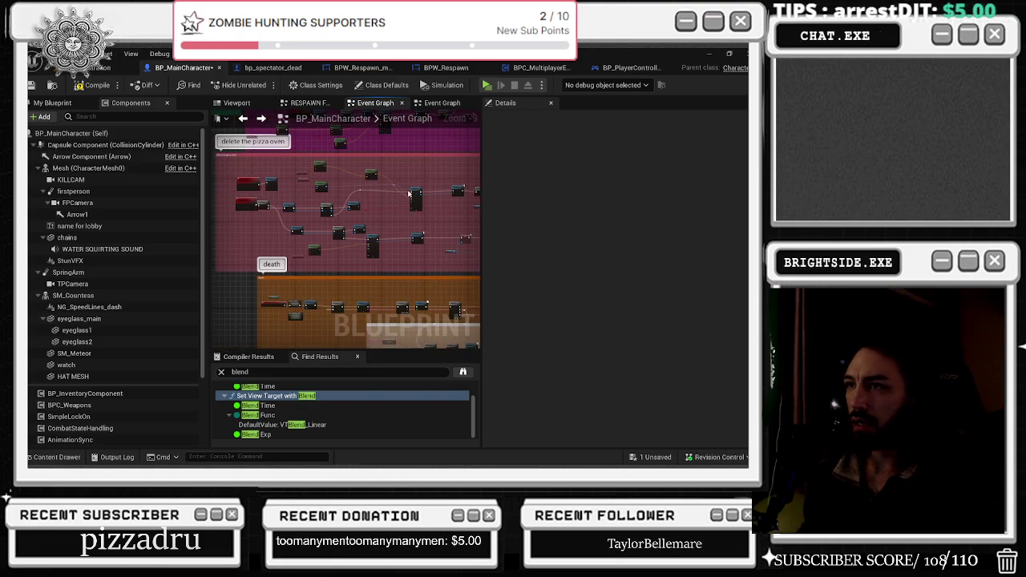
scroll(408, 195, up, 2)
scroll(433, 244, down, 2)
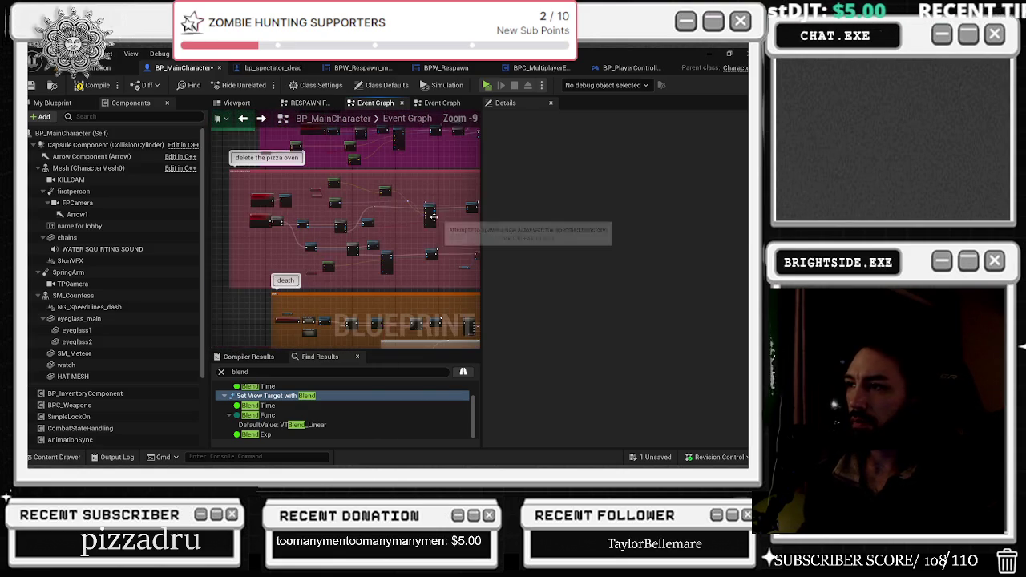
scroll(433, 249, down, 3)
scroll(347, 230, up, 2)
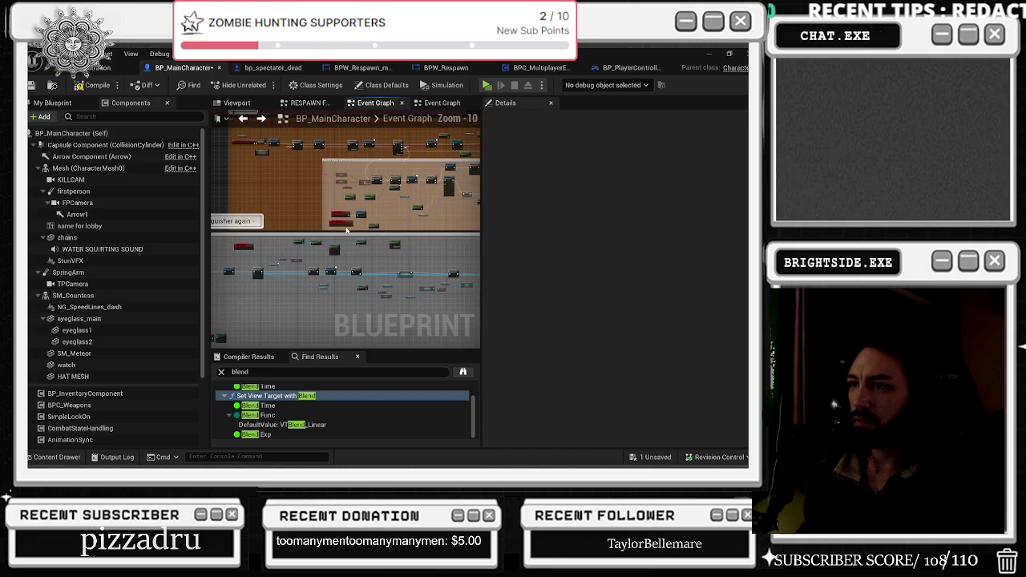
scroll(345, 235, up, 7)
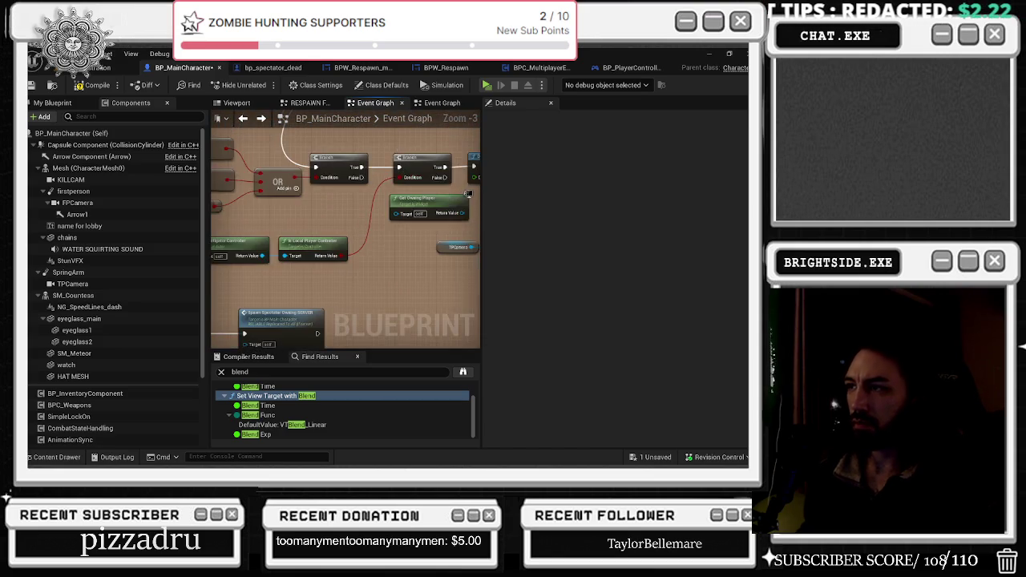
drag(372, 233, 232, 227)
click(369, 271)
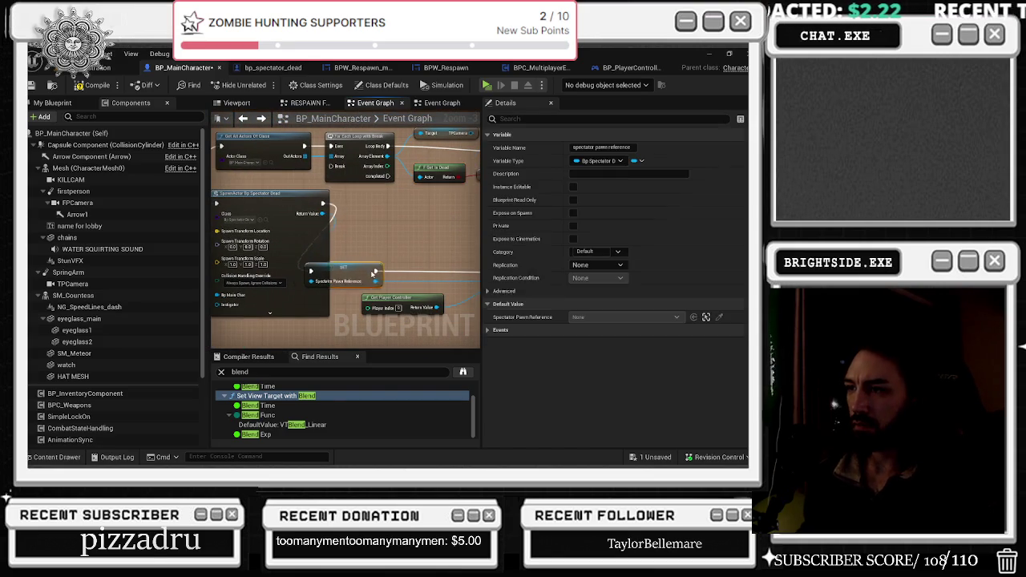
- Open BP_the_upgrade_hub from the blue cart in the level viewport
mouse_move(413, 270)
mouse_down()
mouse_move(393, 275)
mouse_move(391, 287)
mouse_move(405, 292)
mouse_up()
click(108, 68)
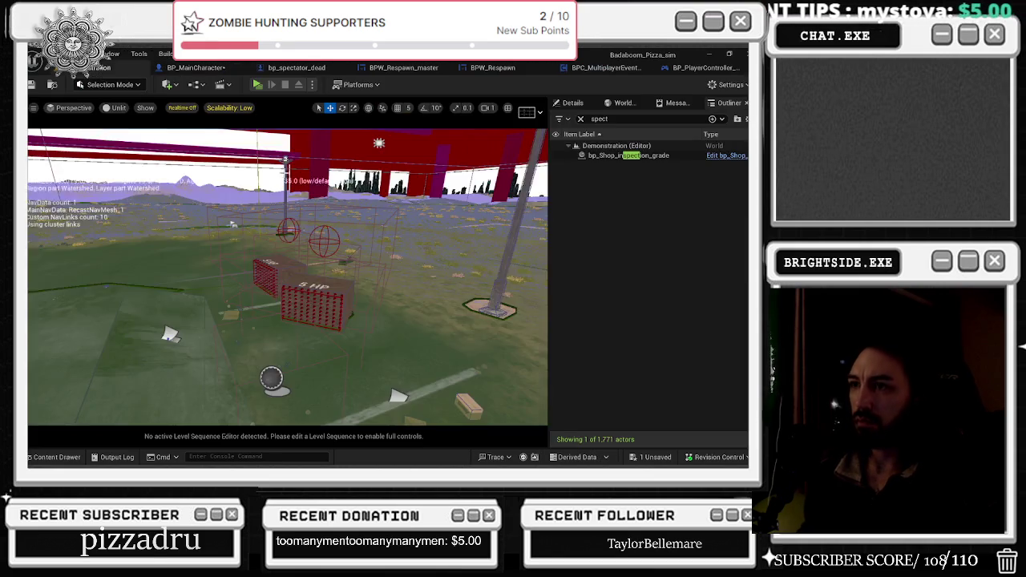
drag(288, 281, 189, 272)
click(217, 317)
double_click(258, 297)
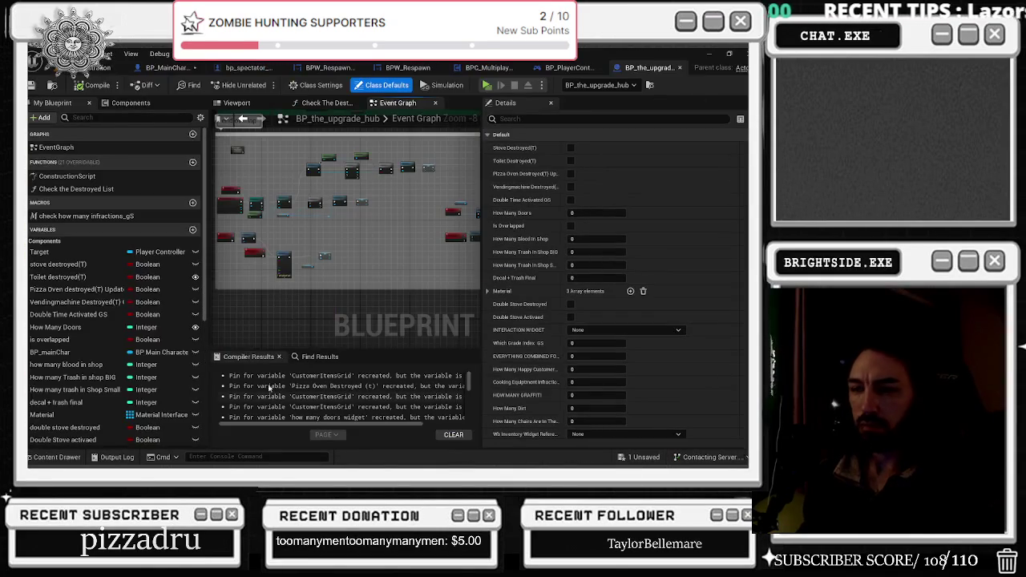
- Find the Set View Target with Blend node by searching 'blend', then go back to BP_MainCharacter
key(ctrl+f)
text(bl)
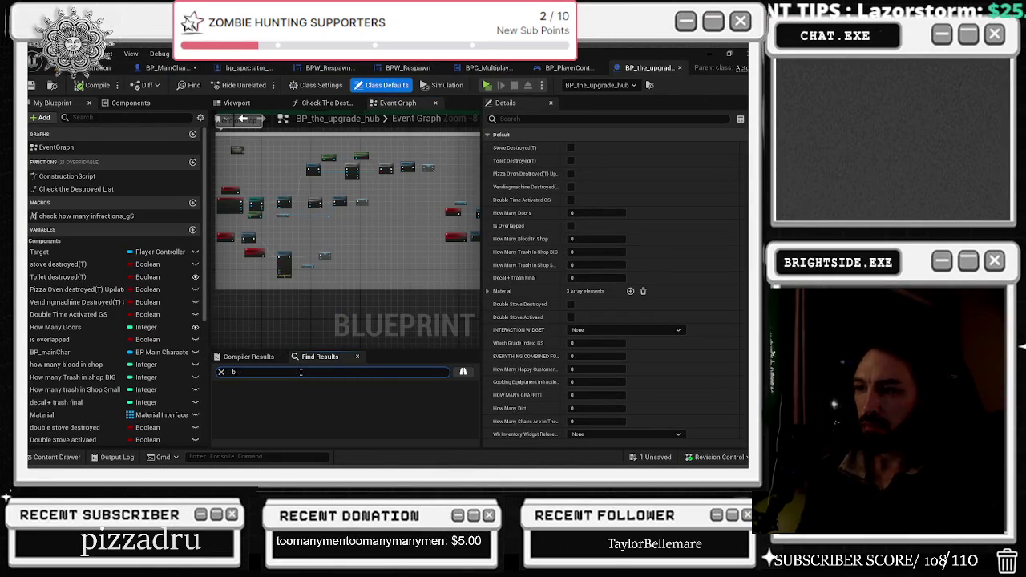
text(end)
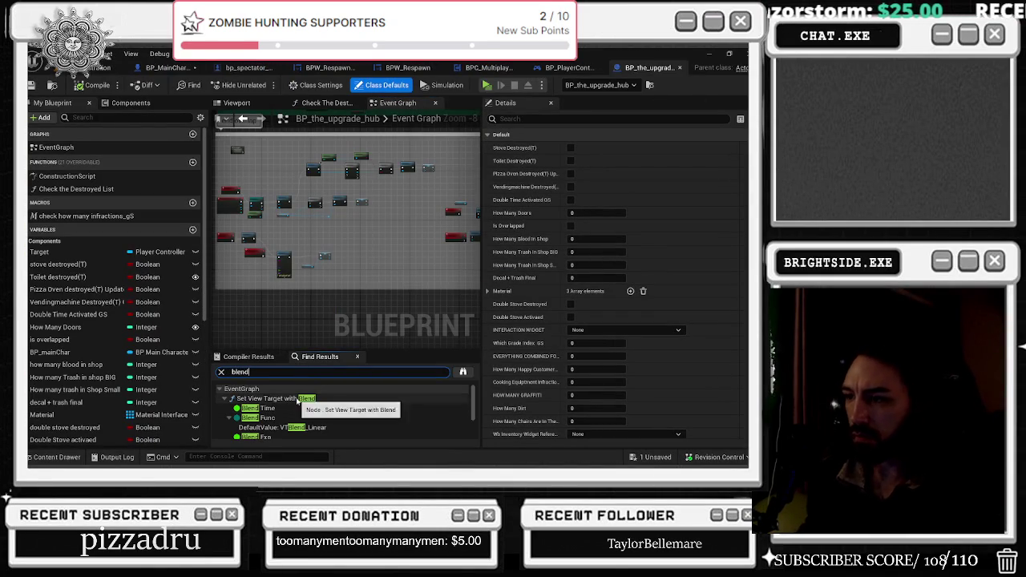
click(311, 398)
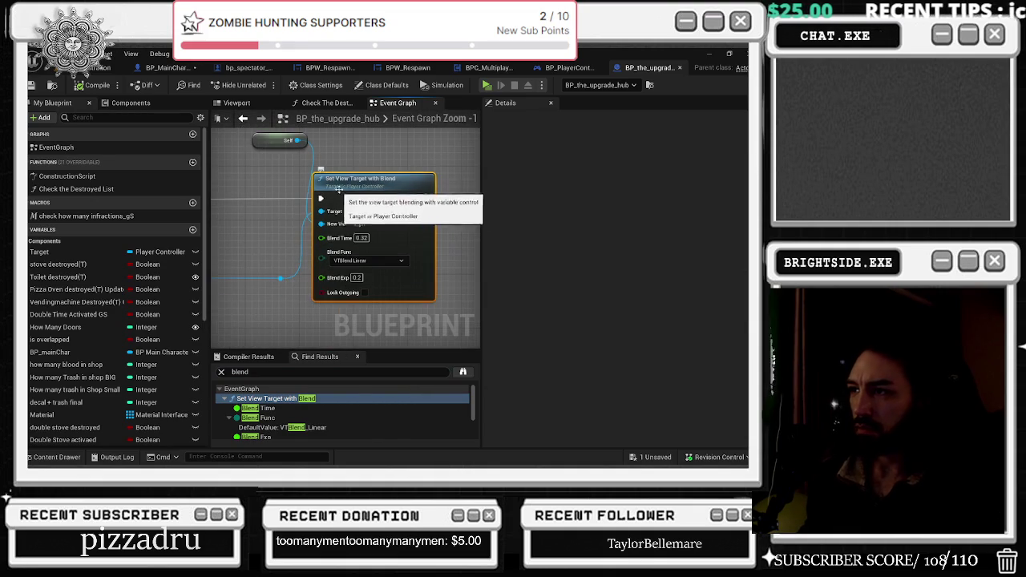
scroll(360, 163, down, 1)
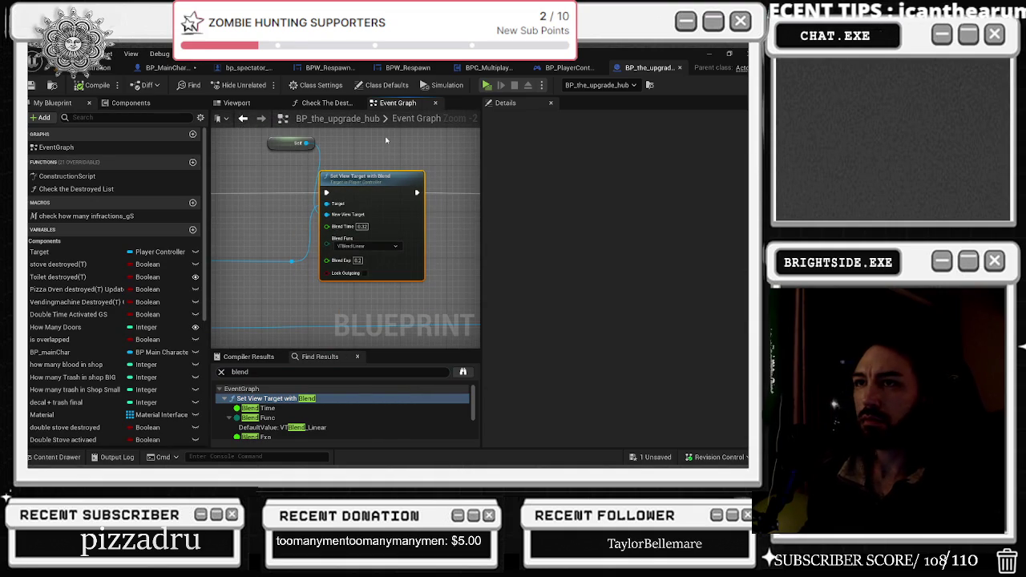
click(580, 73)
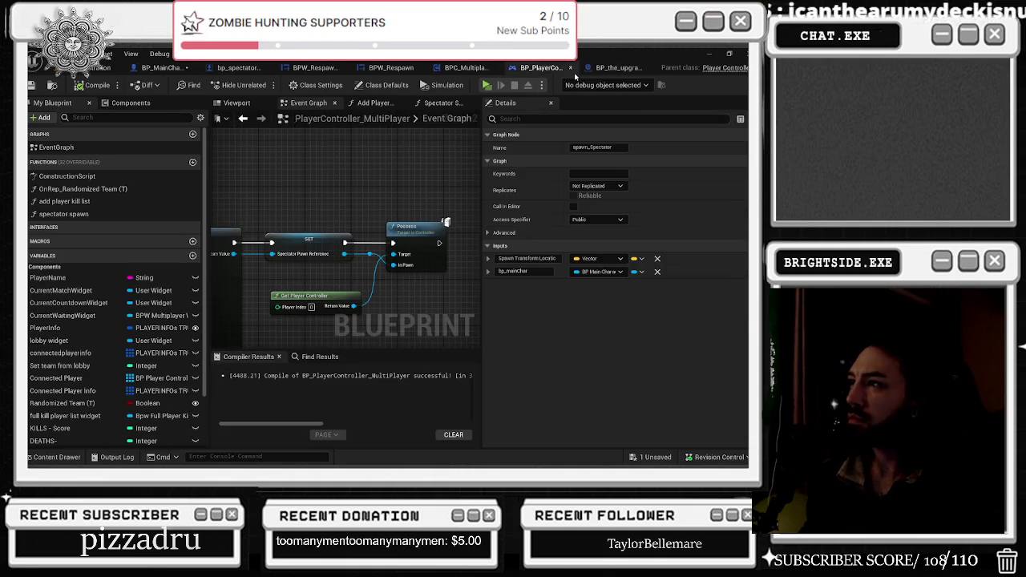
click(478, 71)
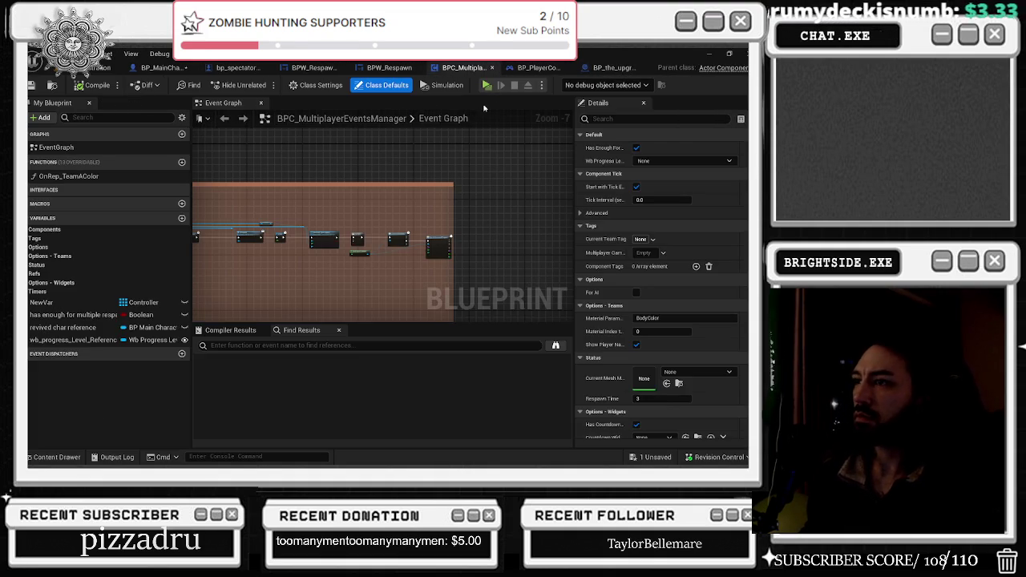
click(169, 71)
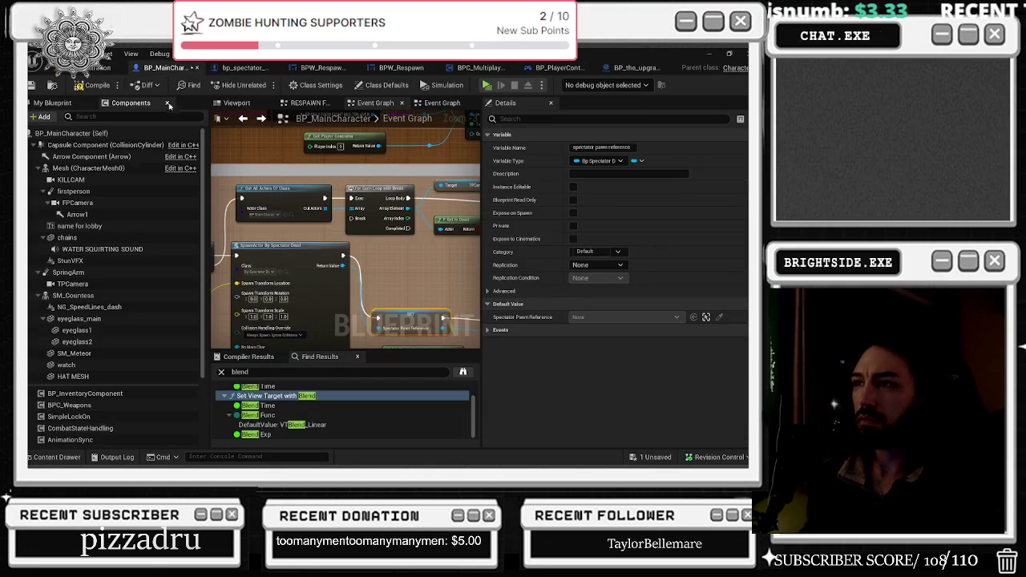
- Attach a wire to Set View Target with Blend's New View Target input
drag(423, 258, 279, 265)
drag(374, 197, 302, 200)
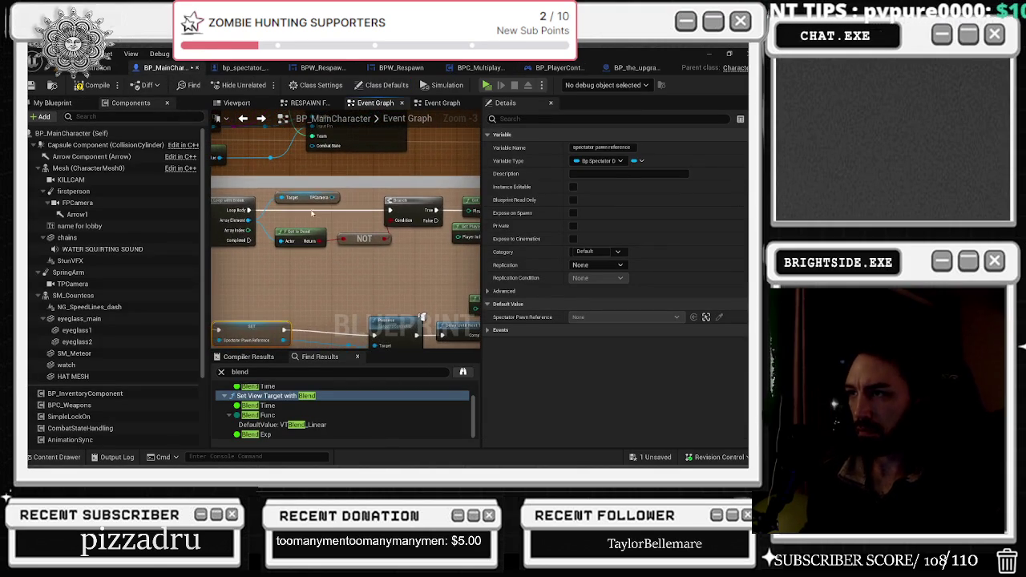
mouse_move(526, 210)
mouse_down()
mouse_move(454, 215)
mouse_move(440, 233)
mouse_up()
click(353, 237)
- Pull a wire from the For Each Loop's Completed output and recentre on the loop and Possess nodes
mouse_move(337, 245)
mouse_down()
mouse_move(437, 248)
mouse_move(223, 245)
mouse_up()
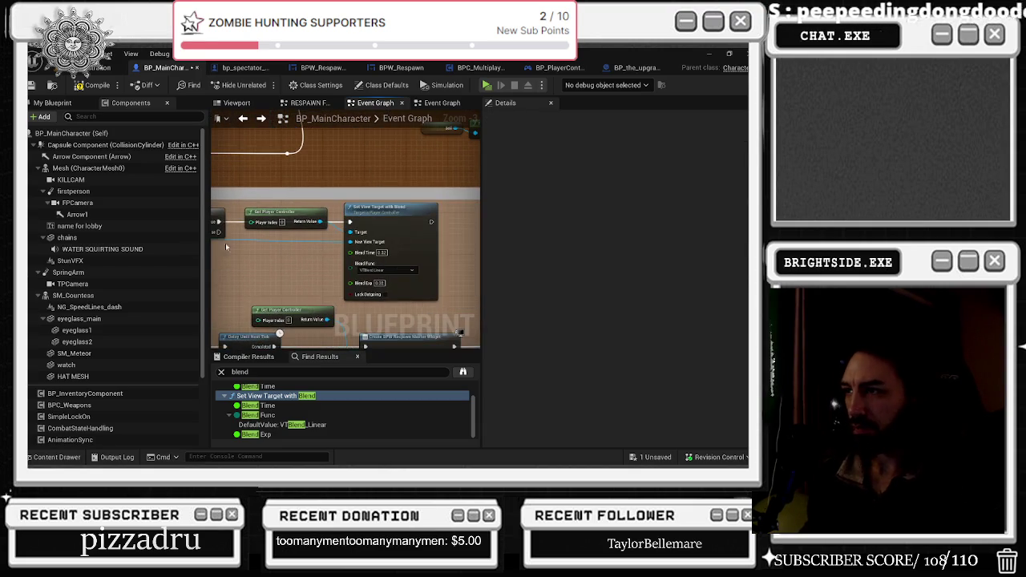
drag(424, 242, 320, 266)
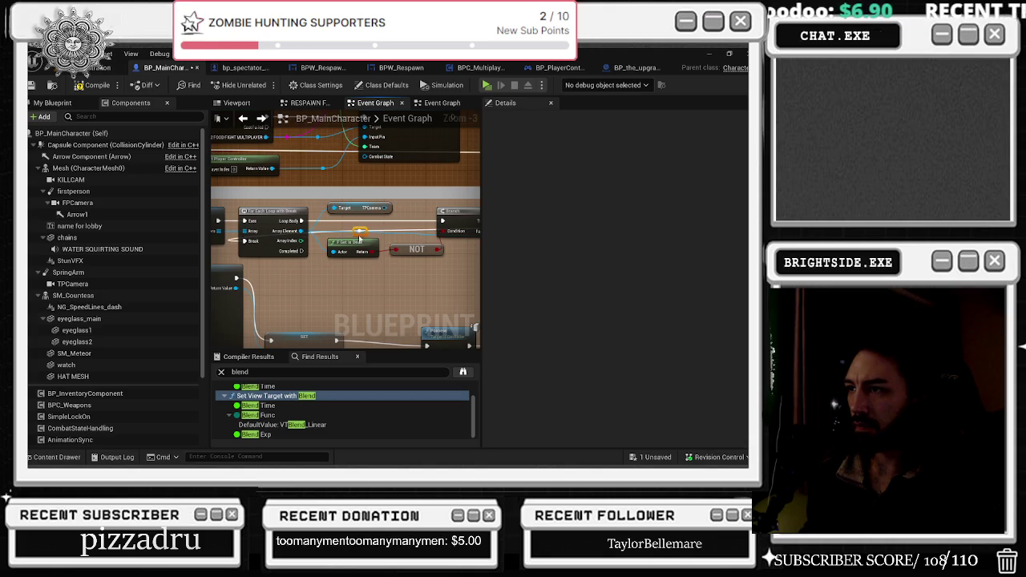
mouse_move(355, 232)
mouse_down()
mouse_move(497, 248)
mouse_move(305, 239)
mouse_up()
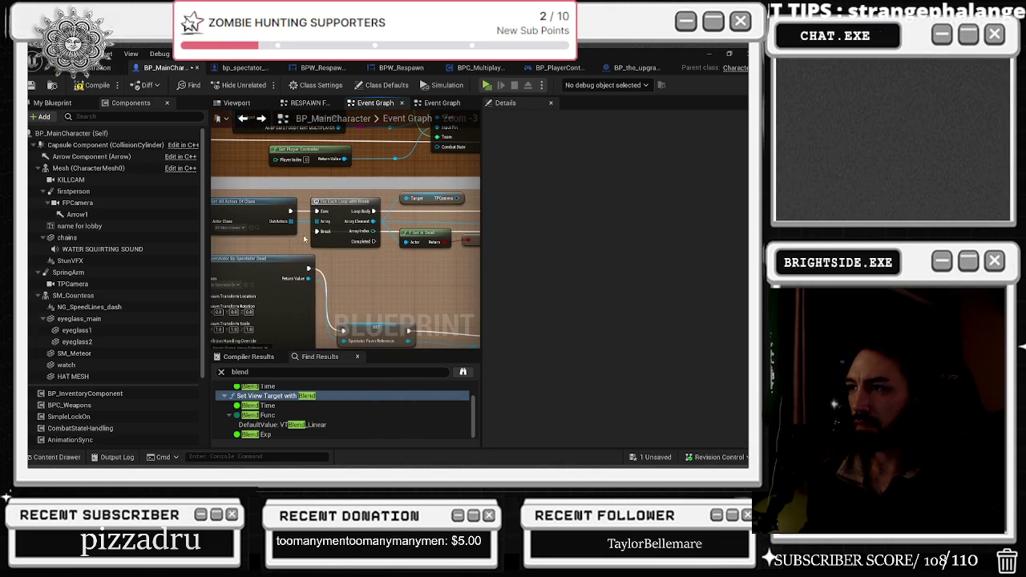
mouse_move(376, 243)
mouse_down()
mouse_move(461, 281)
mouse_move(398, 286)
mouse_move(388, 298)
mouse_move(385, 276)
mouse_move(377, 285)
mouse_move(315, 223)
mouse_move(296, 223)
mouse_up()
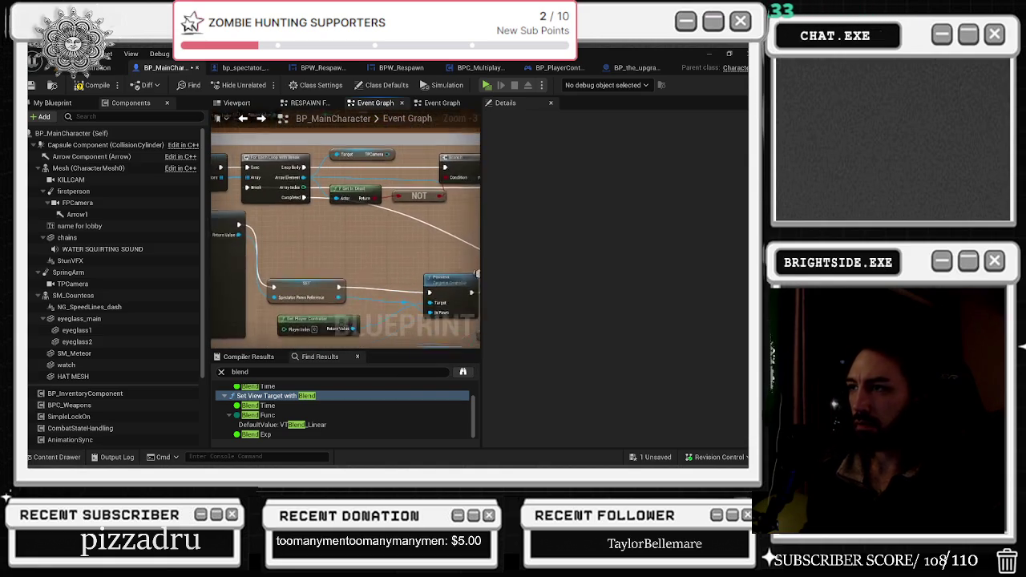
drag(461, 301, 474, 297)
drag(406, 308, 386, 282)
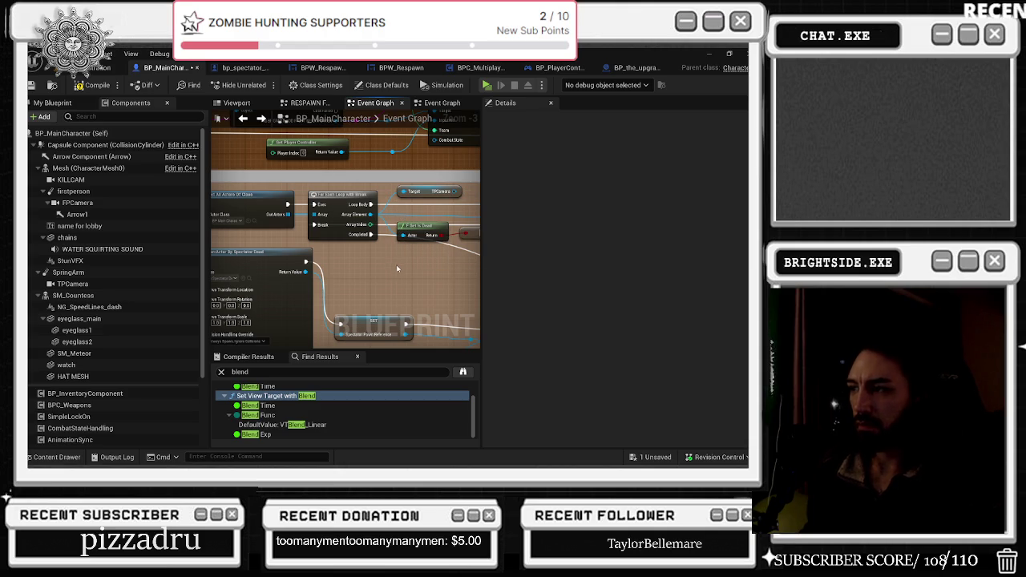
drag(400, 270, 352, 243)
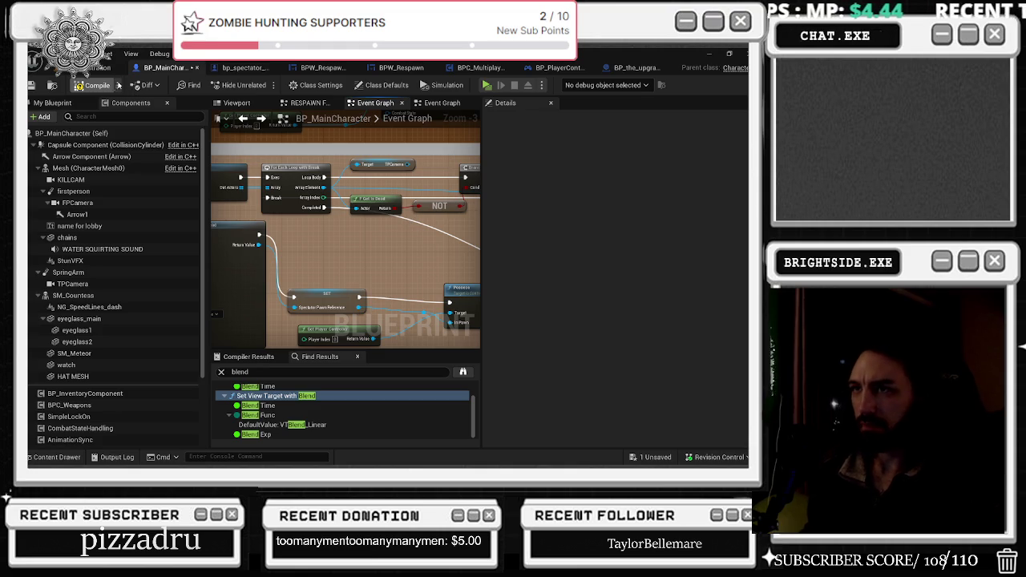
right_click(330, 186)
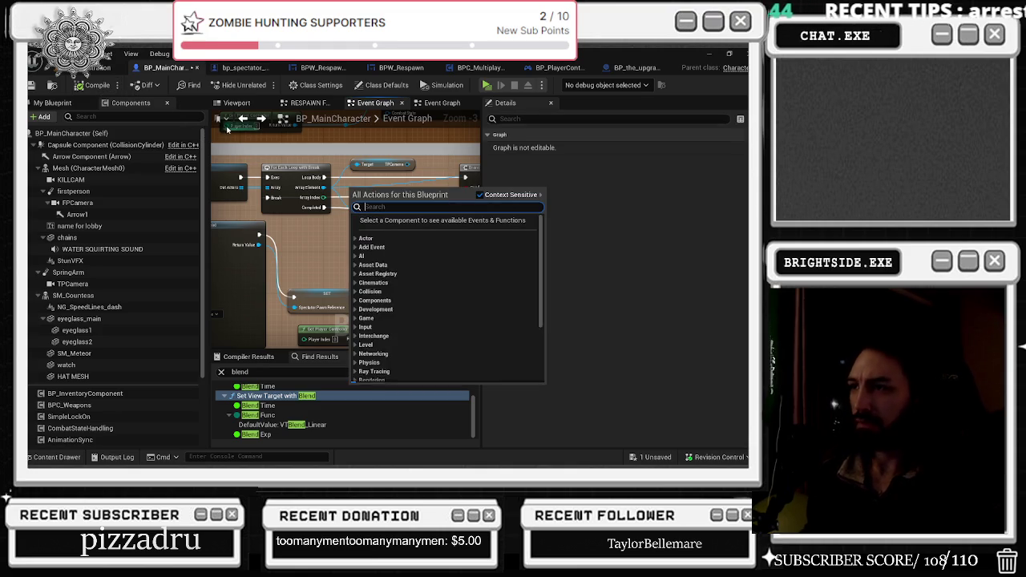
- Save BP_MainCharacter with Save Selected
click(318, 262)
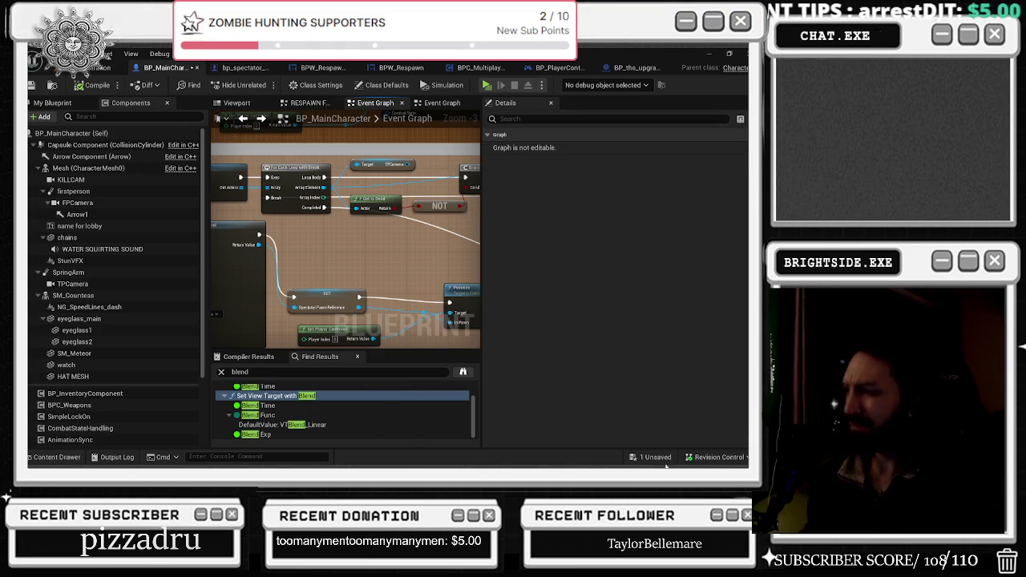
key(ctrl+shift+s)
click(450, 370)
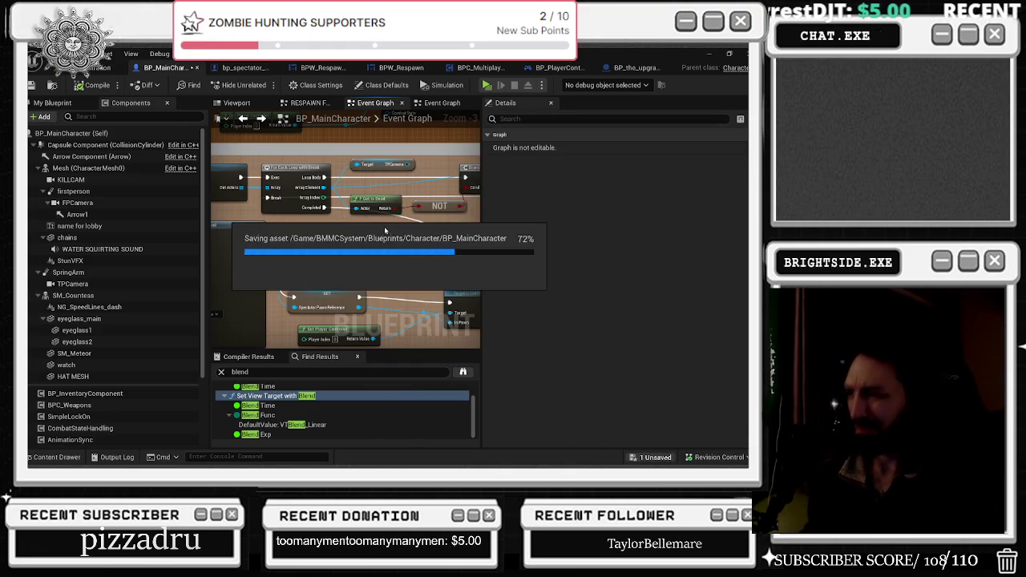
- Connect the loop's Completed output to Possess and recompile BP_MainCharacter
scroll(438, 338, down, 2)
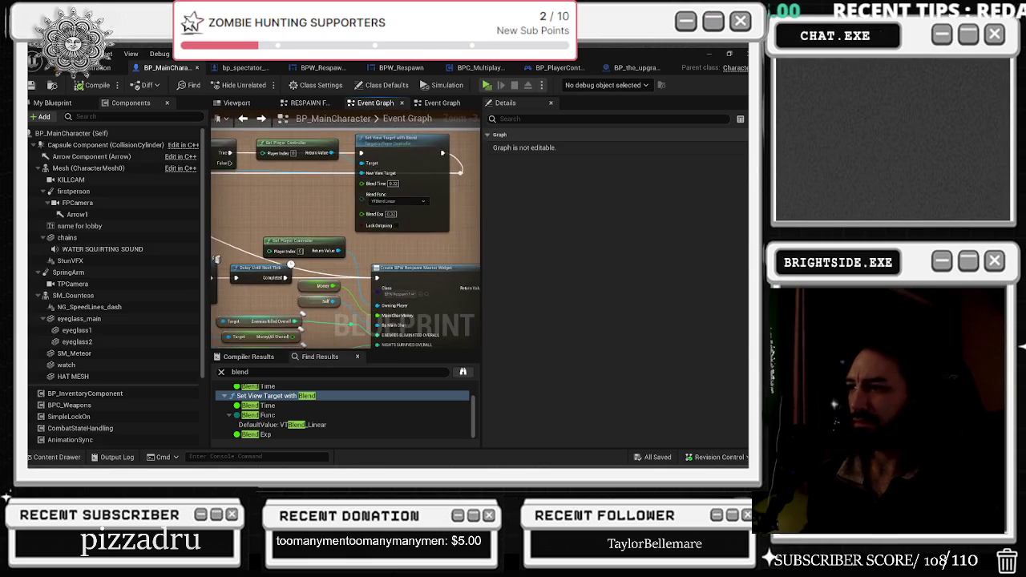
scroll(422, 258, up, 2)
scroll(365, 203, up, 1)
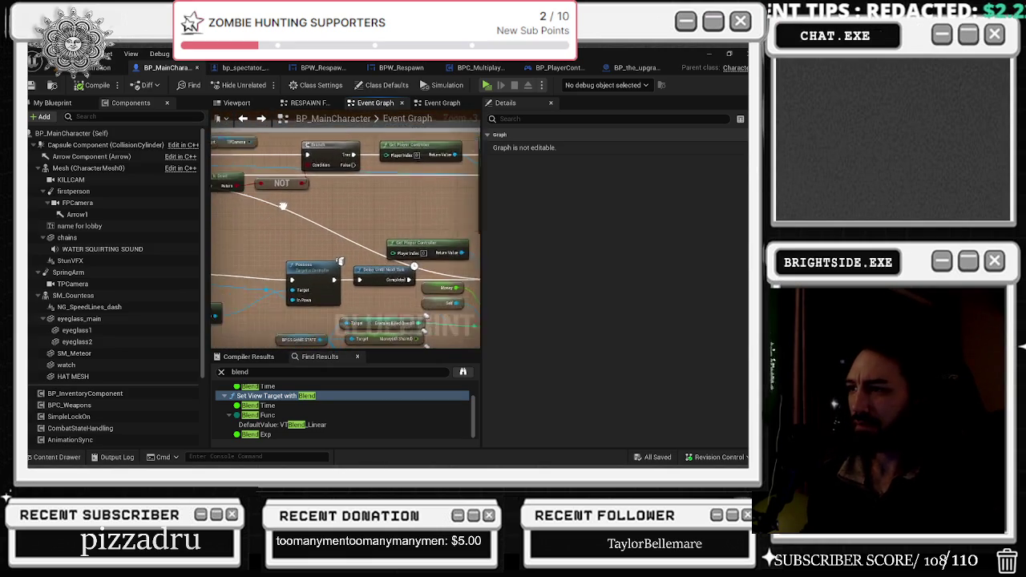
mouse_move(233, 205)
mouse_down()
mouse_move(352, 282)
mouse_move(360, 300)
mouse_up()
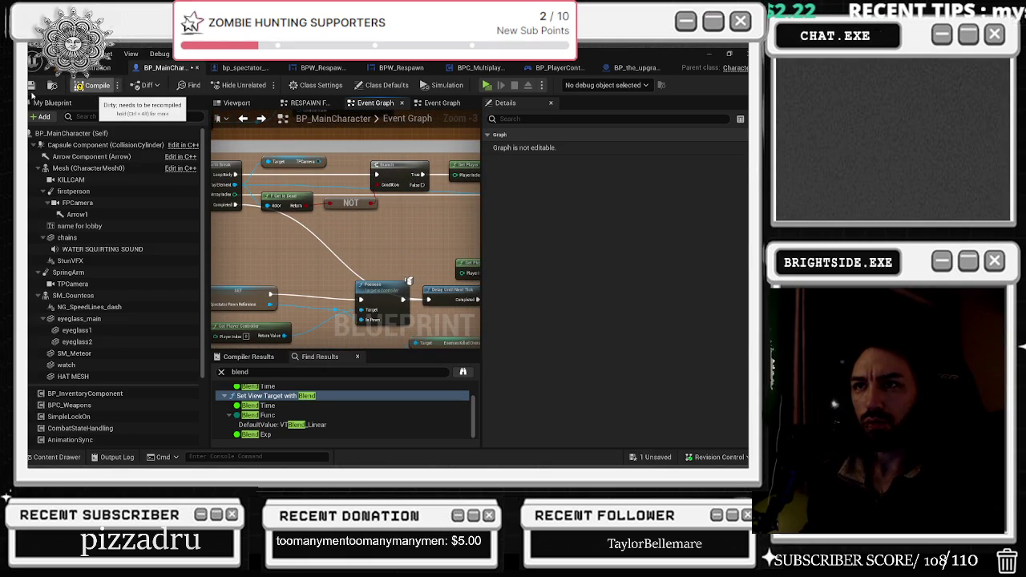
key(F7)
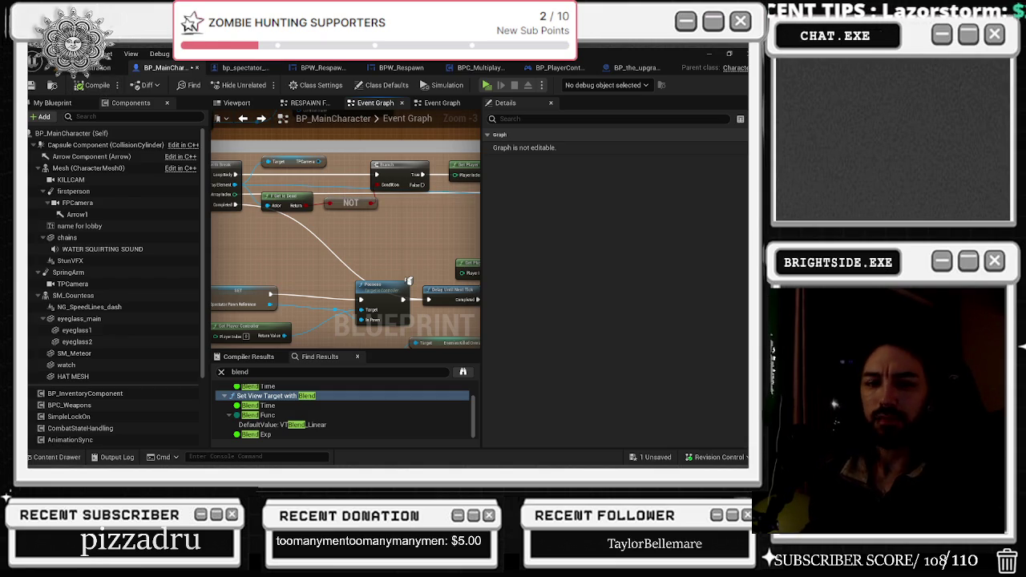
click(88, 67)
- Save the Demonstration map and all modified packages
click(32, 85)
click(643, 458)
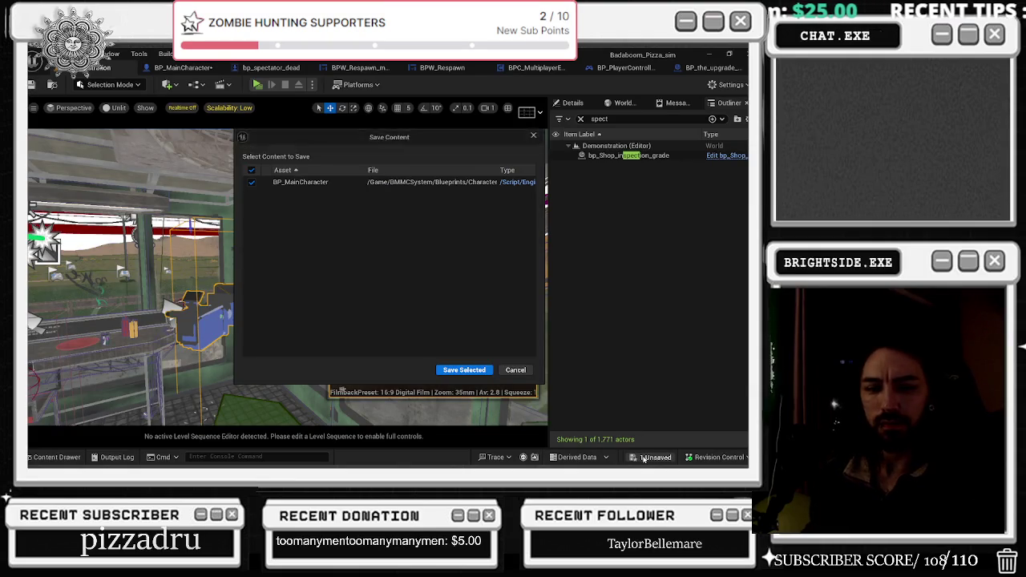
key(Return)
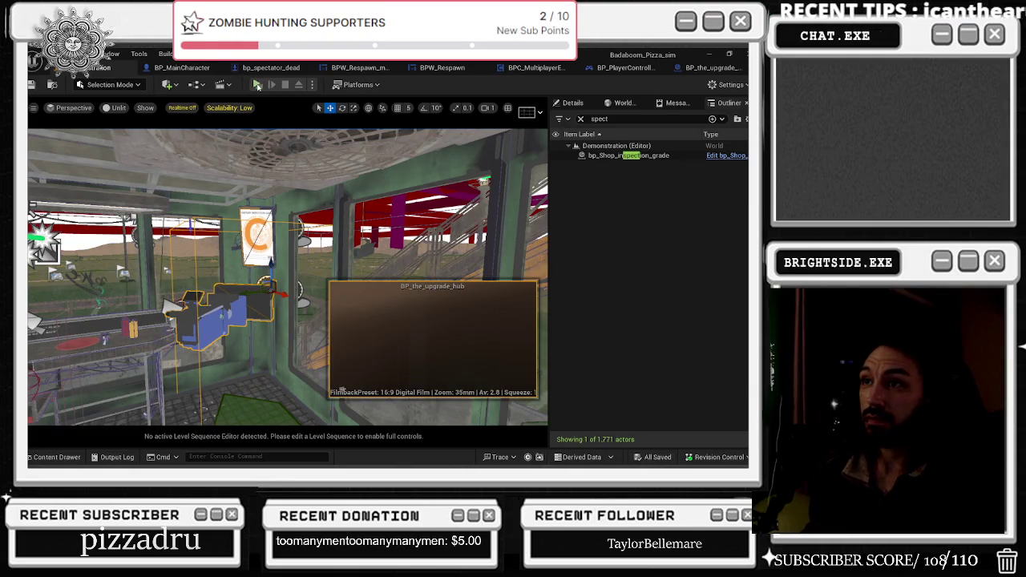
- Run a multiplayer play-in-editor test, switching between game windows until it crashes
click(256, 84)
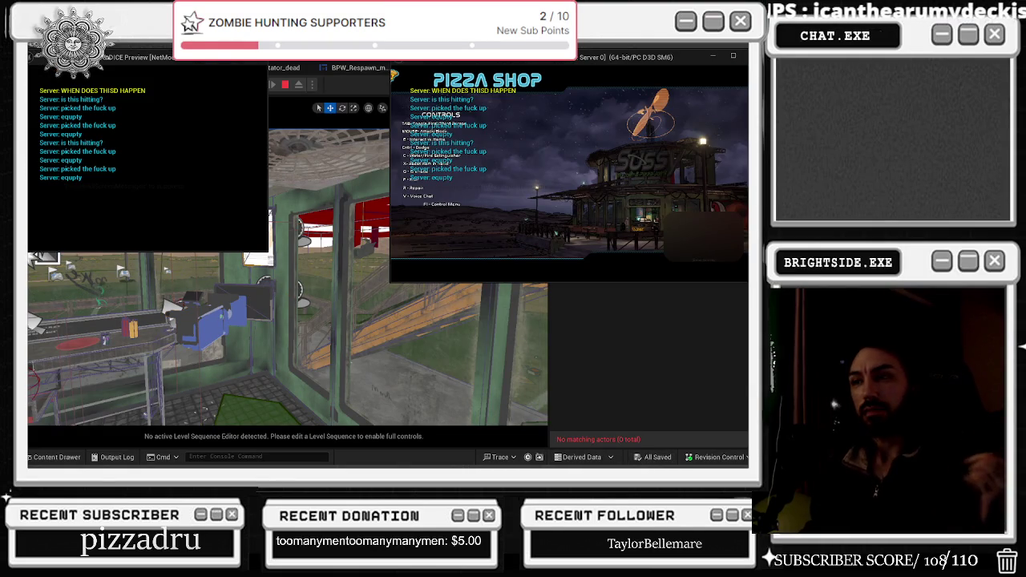
key(alt+Tab)
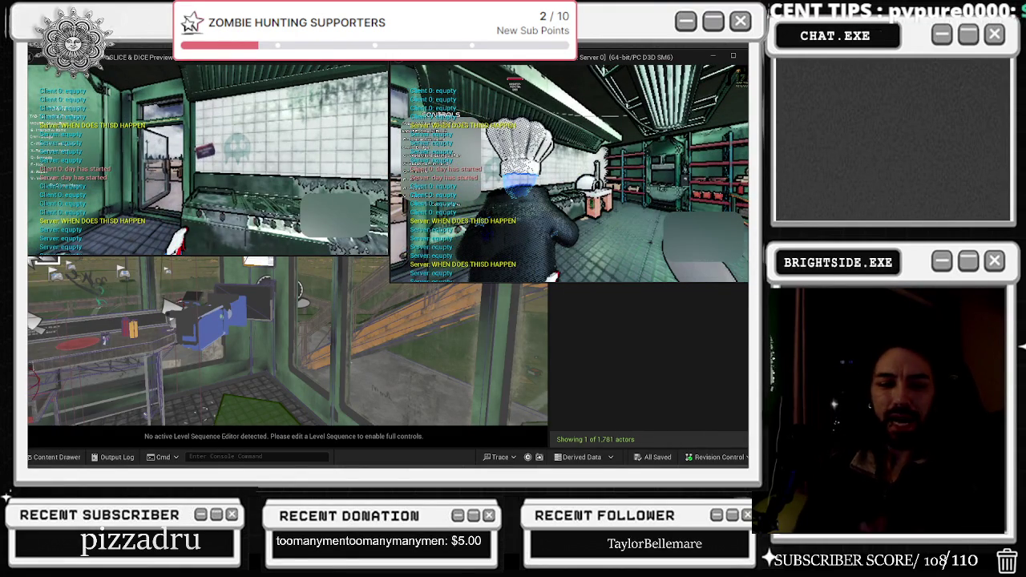
key(alt+Tab)
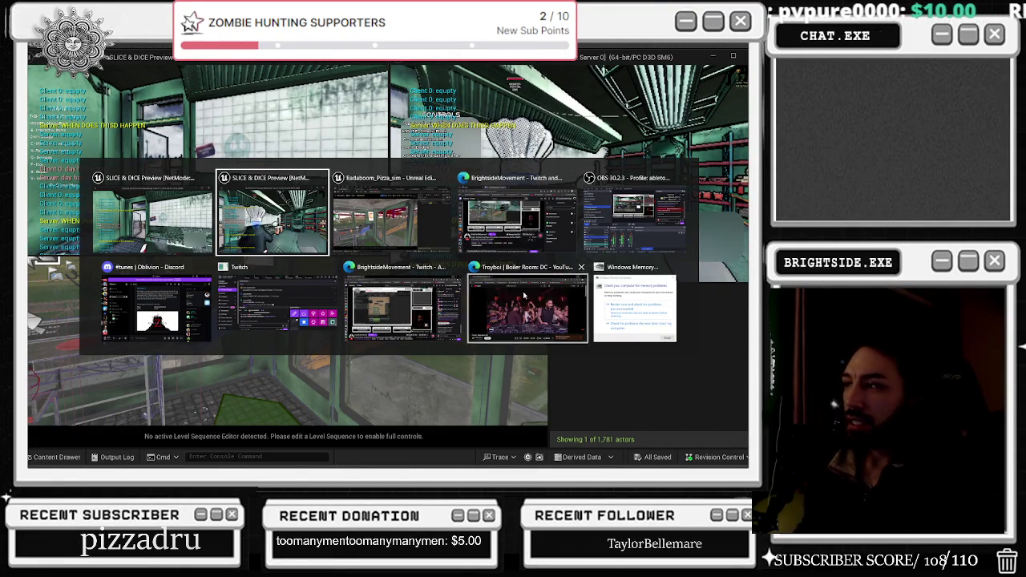
key(Escape)
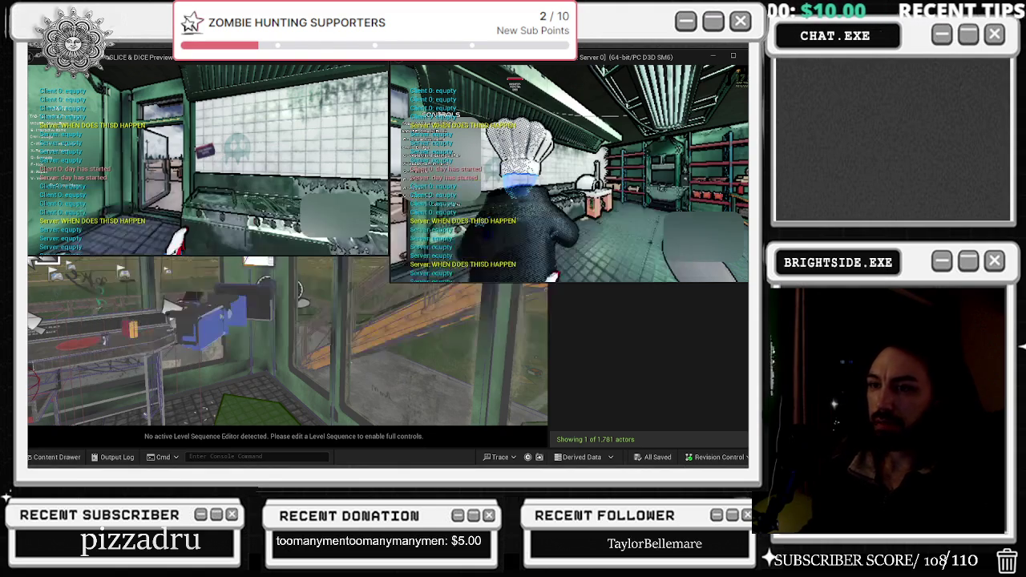
key(super+d)
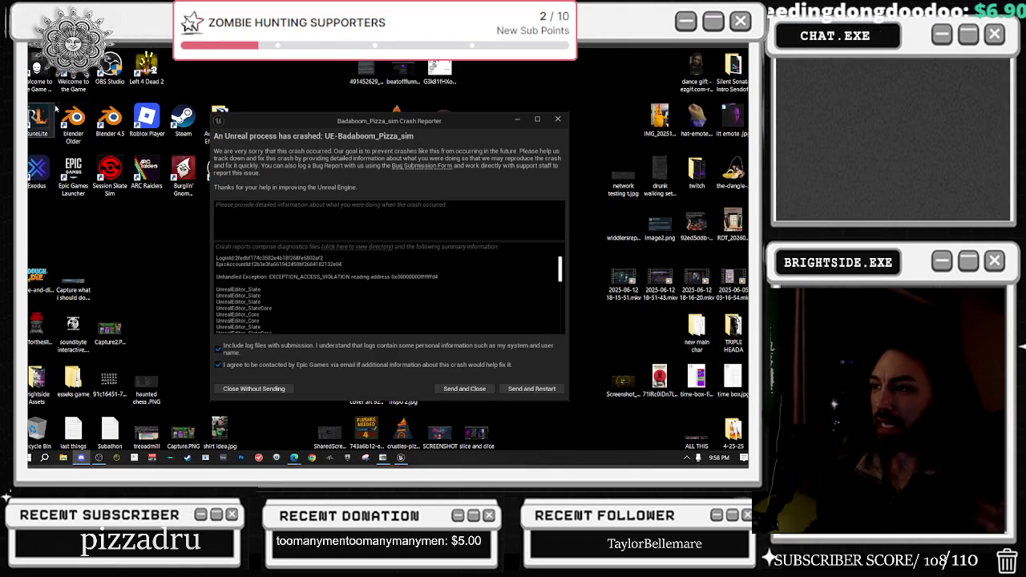
- Send the access-violation crash report and restart the editor
click(545, 389)
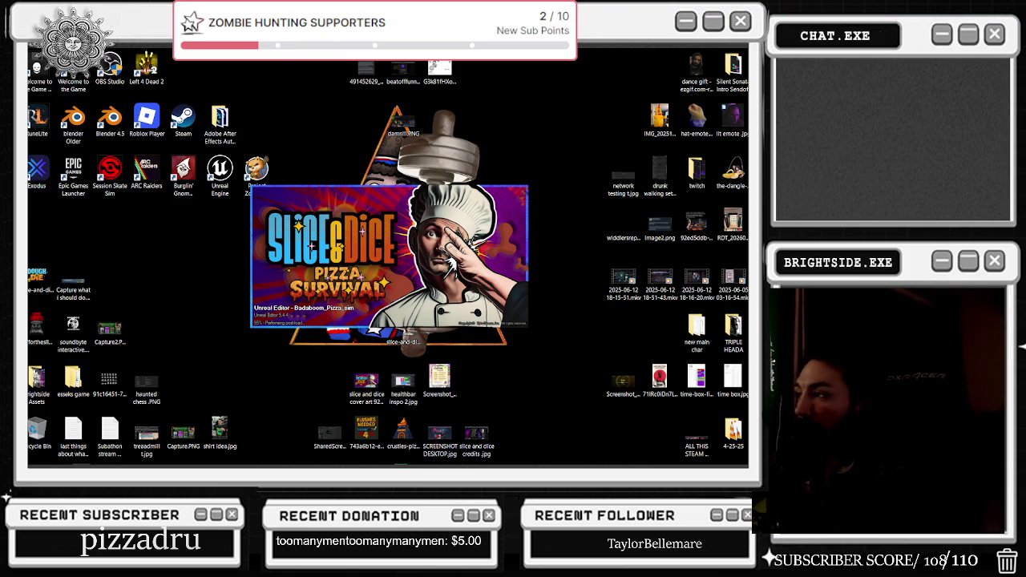
- Wait for the Demonstration level to reload and the reopen-7-asset-editors prompt
mouse_move(456, 466)
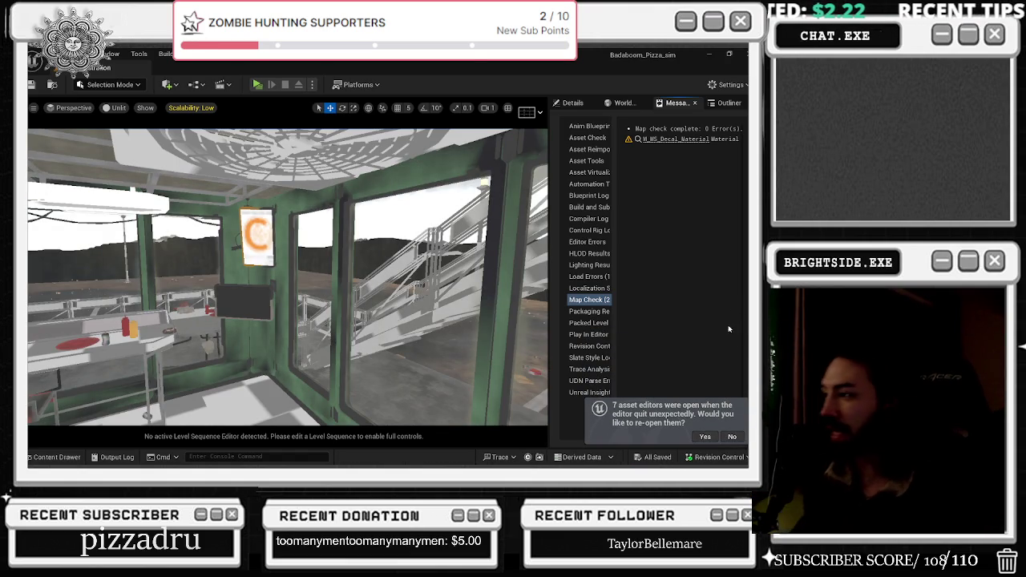
- Reopen the 7 asset editors from before the crash and return to the level editor
click(706, 437)
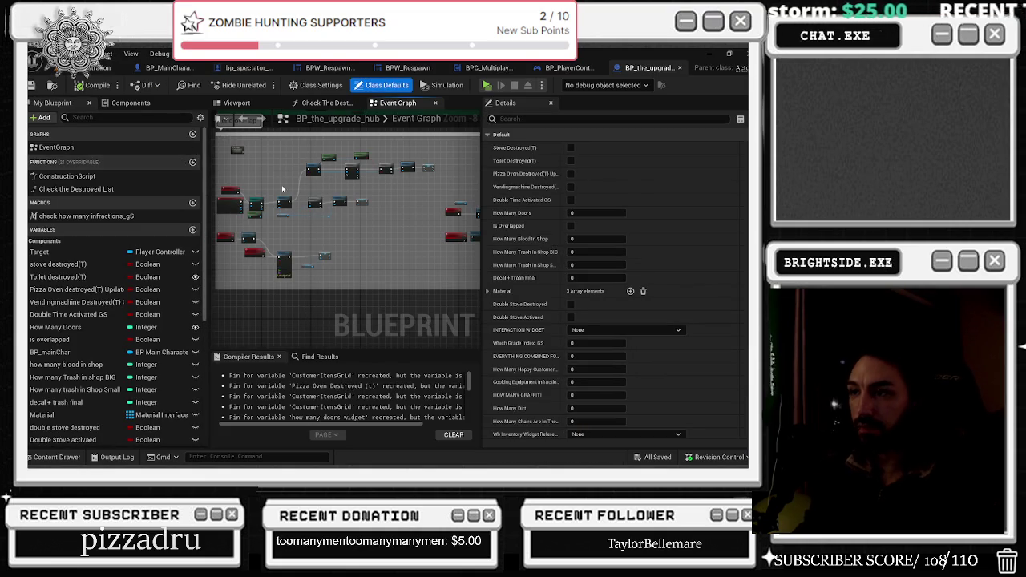
scroll(262, 248, up, 2)
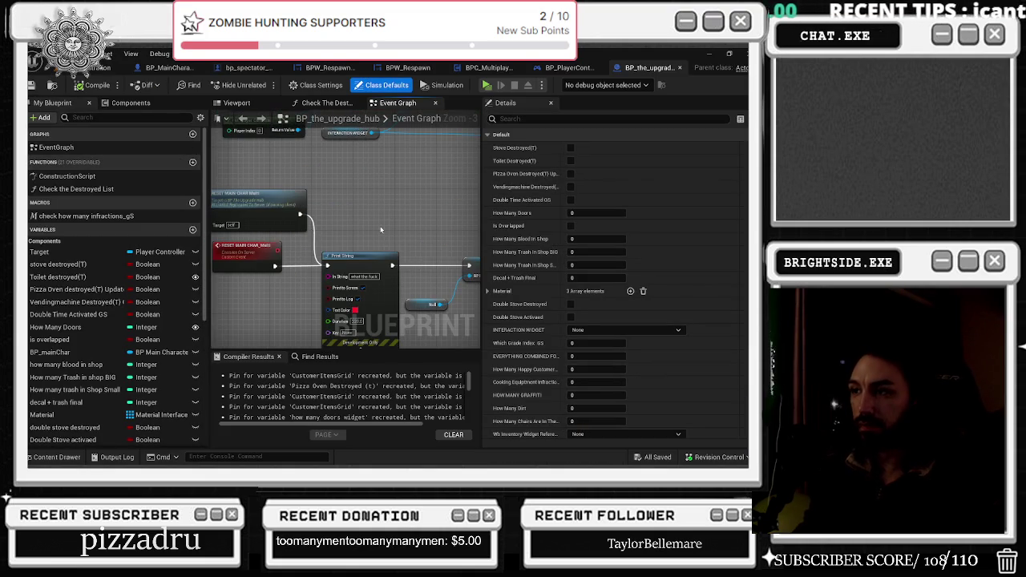
scroll(401, 251, up, 2)
click(103, 68)
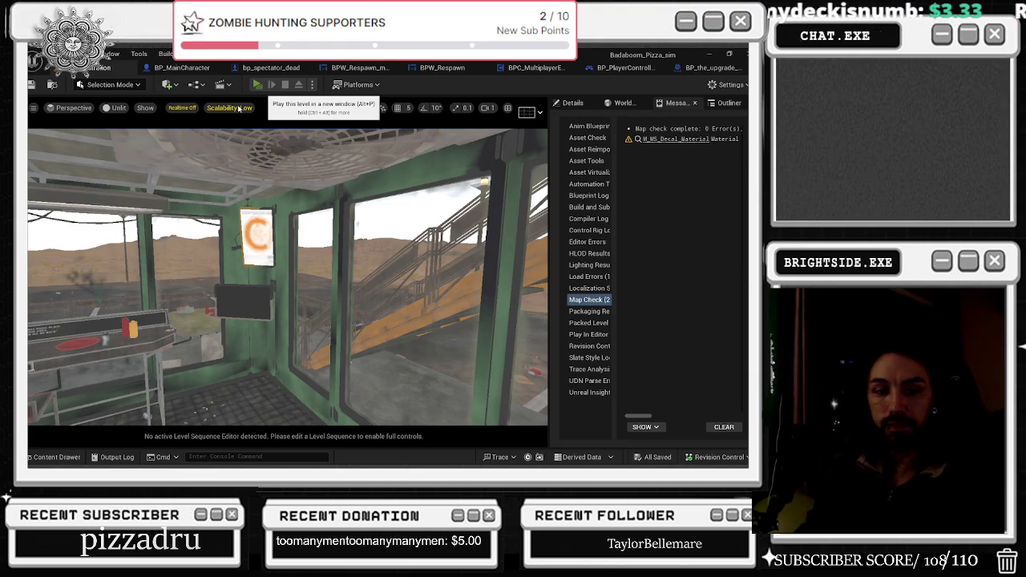
- Run a client-and-server multiplayer play session from the client window, then stop it
click(256, 84)
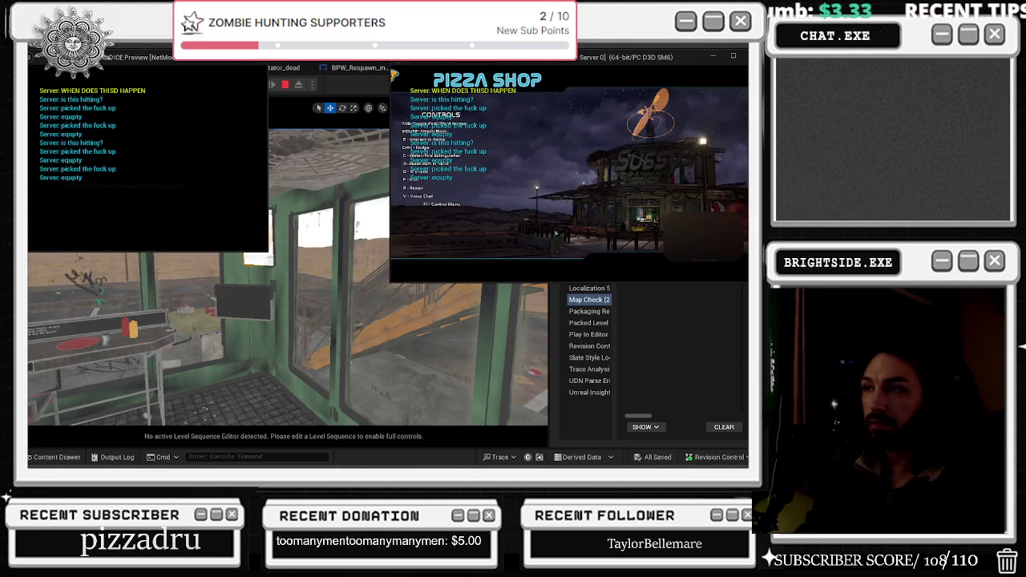
key(alt+Tab)
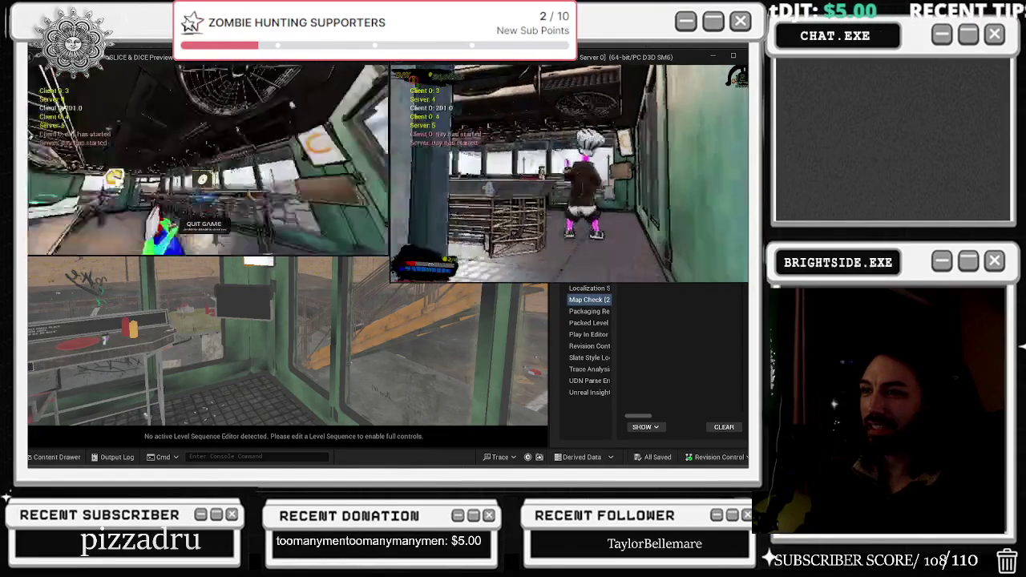
key(Escape)
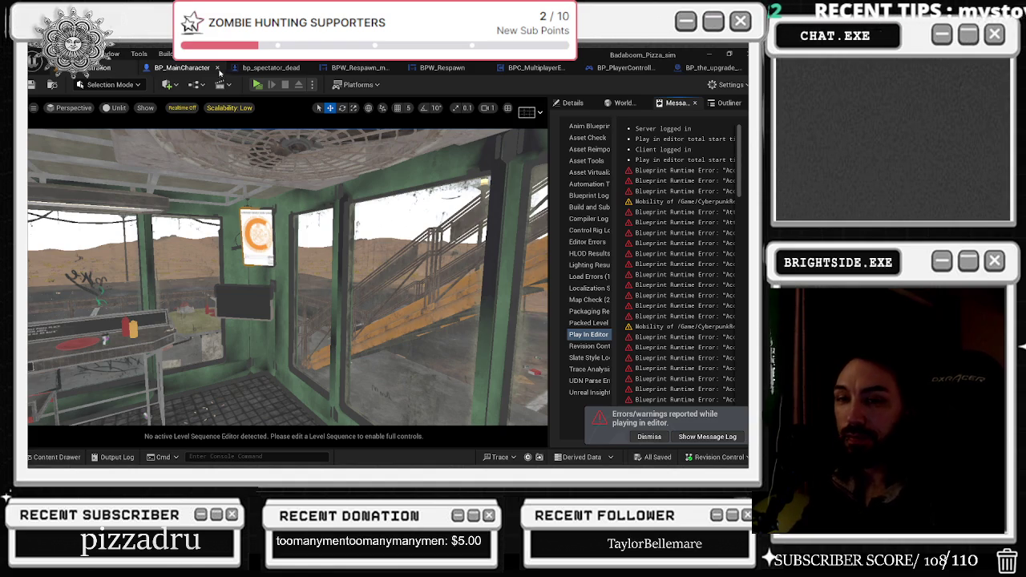
- Return to BP_MainCharacter's Event Graph and zoom in
click(178, 68)
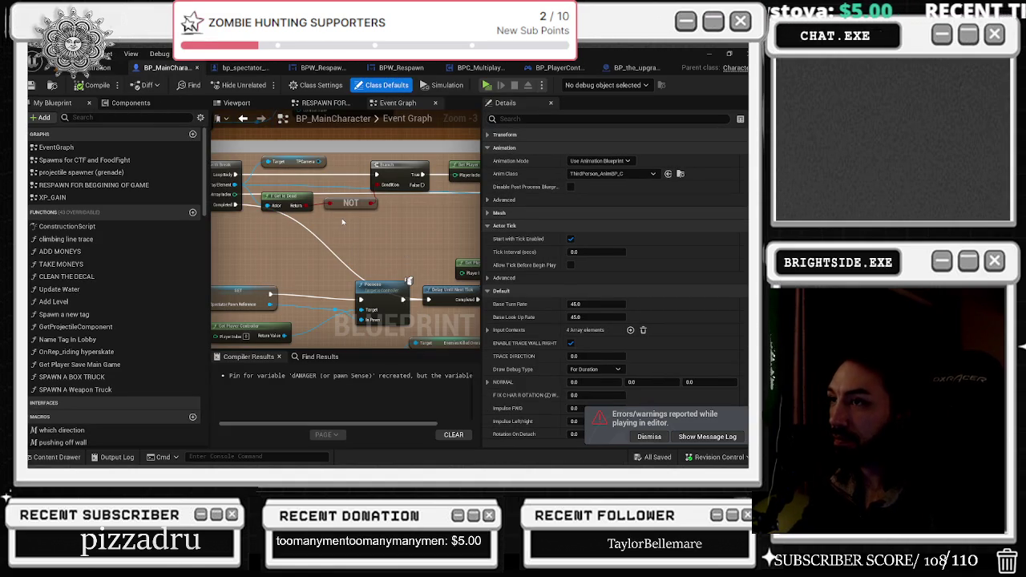
right_click(311, 231)
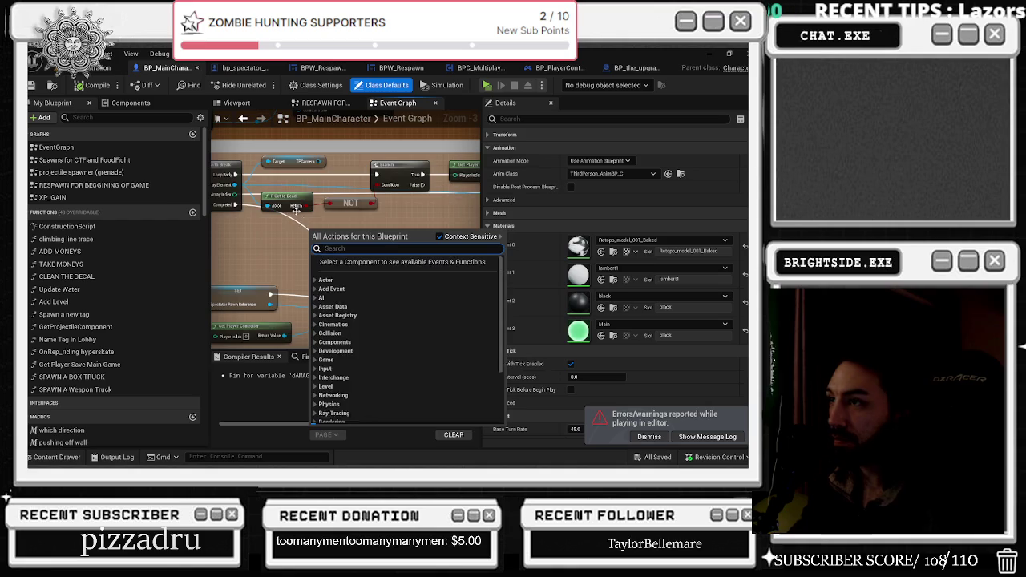
scroll(296, 219, down, 1)
click(283, 224)
scroll(295, 224, up, 1)
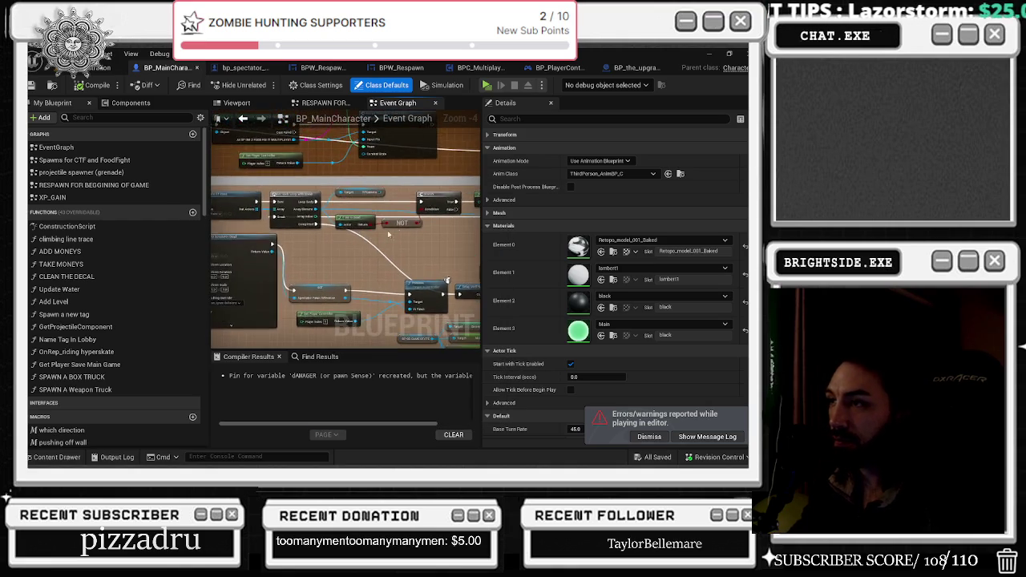
scroll(373, 178, up, 1)
- Shift Set View Target with Blend slightly right beside Get Player Controller
mouse_move(345, 220)
mouse_down()
mouse_move(275, 239)
mouse_move(417, 216)
mouse_move(393, 209)
mouse_move(415, 217)
mouse_up()
drag(305, 220, 367, 231)
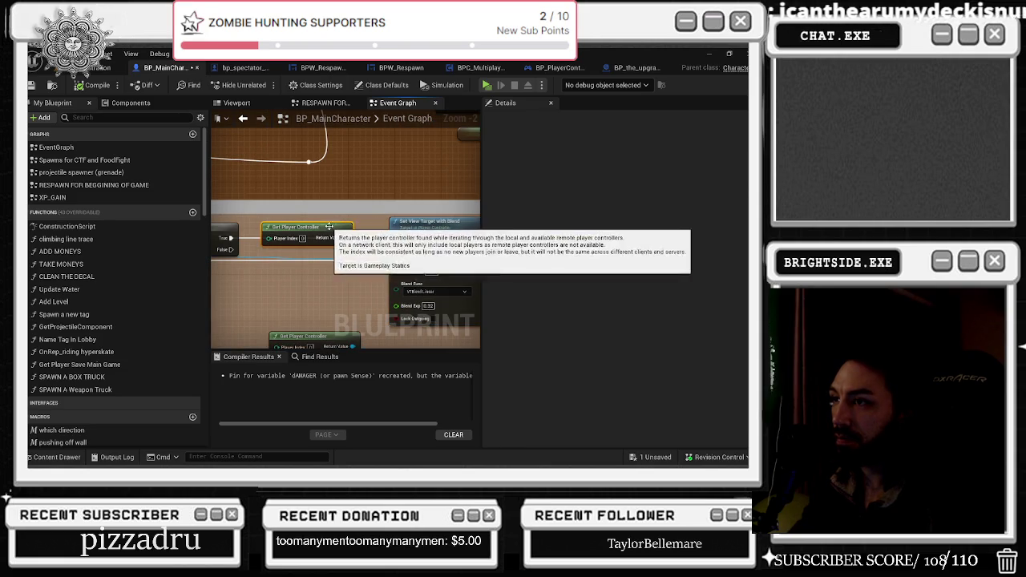
key(ctrl+z)
mouse_move(468, 167)
mouse_down()
mouse_move(277, 255)
mouse_move(510, 272)
mouse_move(313, 262)
mouse_move(346, 258)
mouse_move(316, 280)
mouse_move(260, 282)
mouse_up()
click(399, 242)
mouse_move(398, 242)
mouse_down()
mouse_move(261, 236)
mouse_move(394, 274)
mouse_move(454, 272)
mouse_move(212, 283)
mouse_move(321, 290)
mouse_up()
text(target)
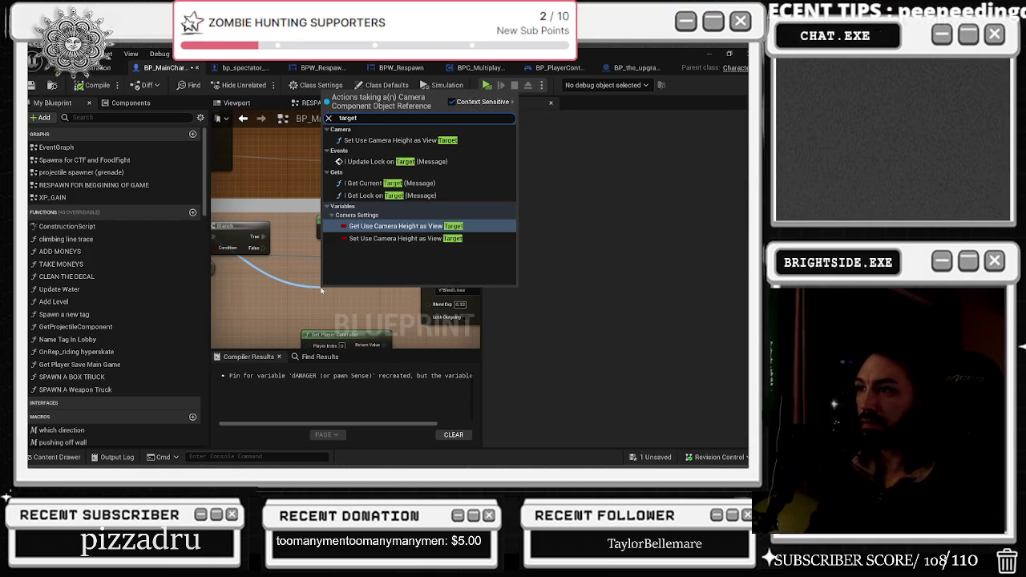
key(ctrl+a)
key(BackSpace)
text(mera)
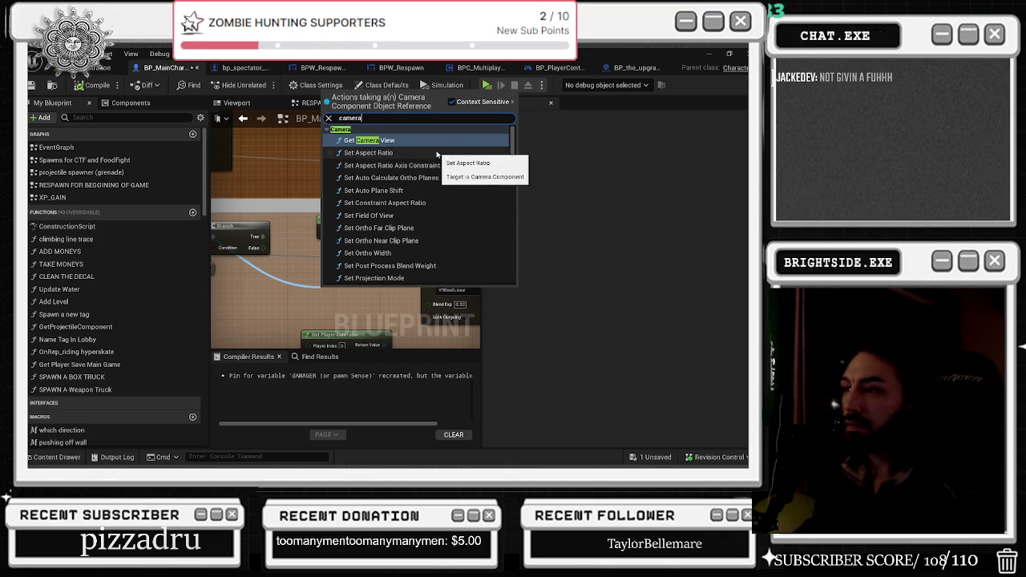
scroll(438, 164, down, 2)
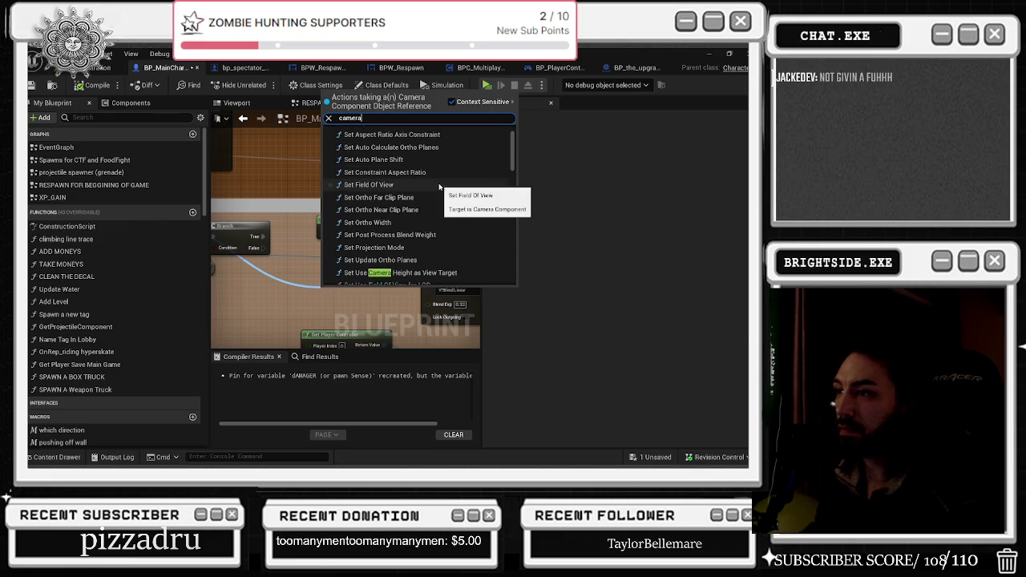
scroll(442, 187, down, 3)
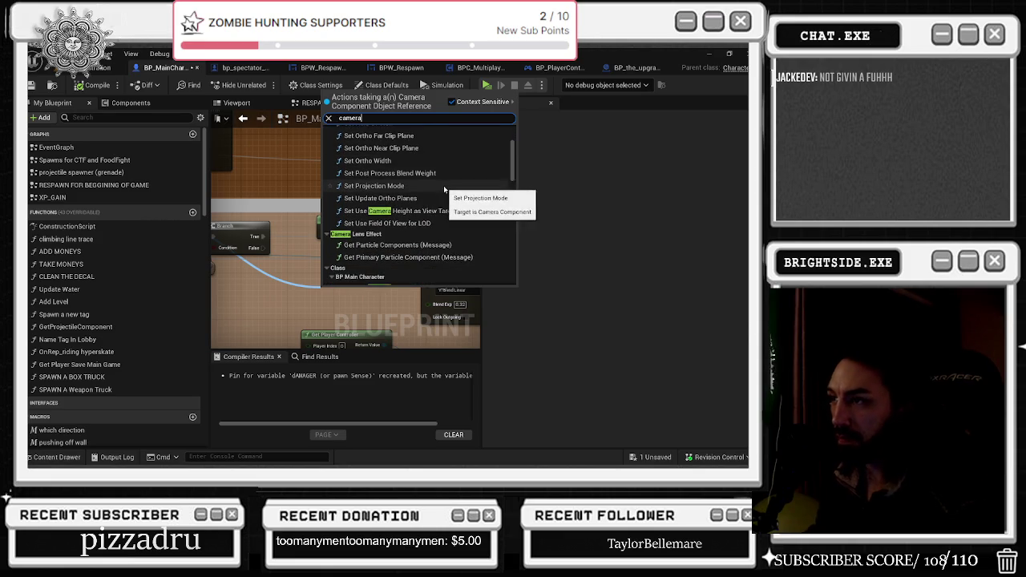
scroll(447, 189, down, 3)
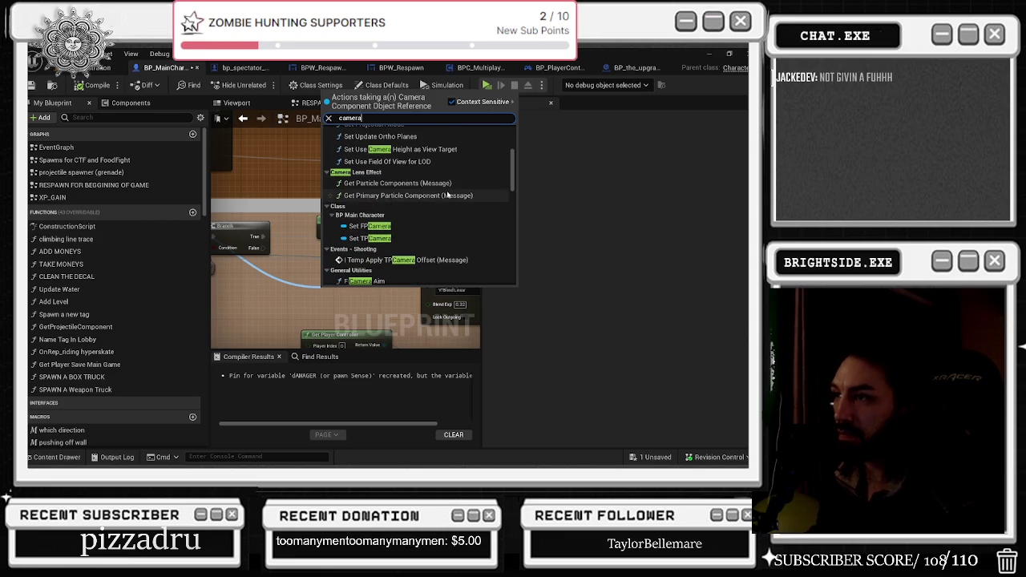
scroll(447, 195, down, 2)
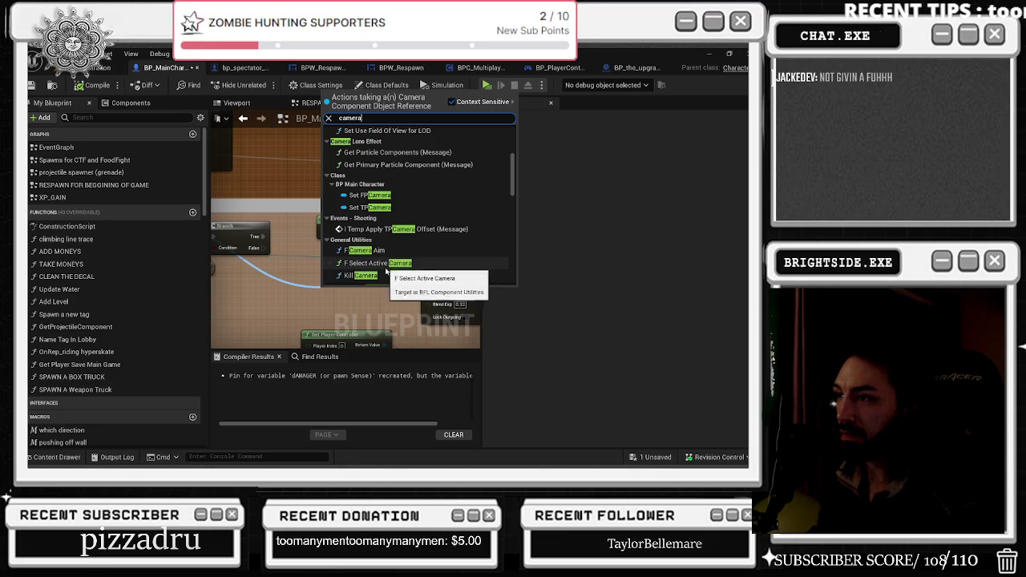
scroll(384, 268, down, 3)
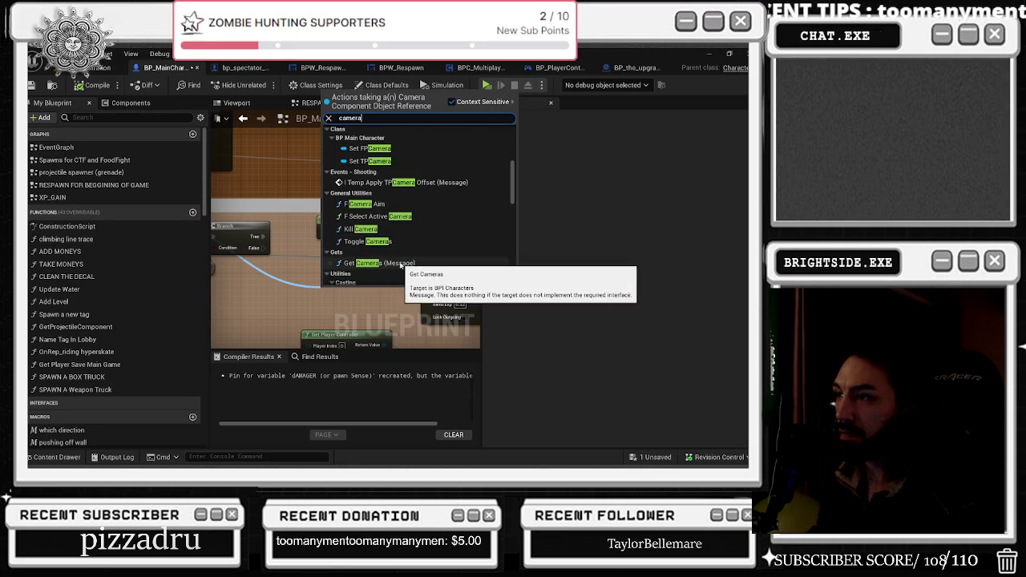
scroll(401, 266, down, 6)
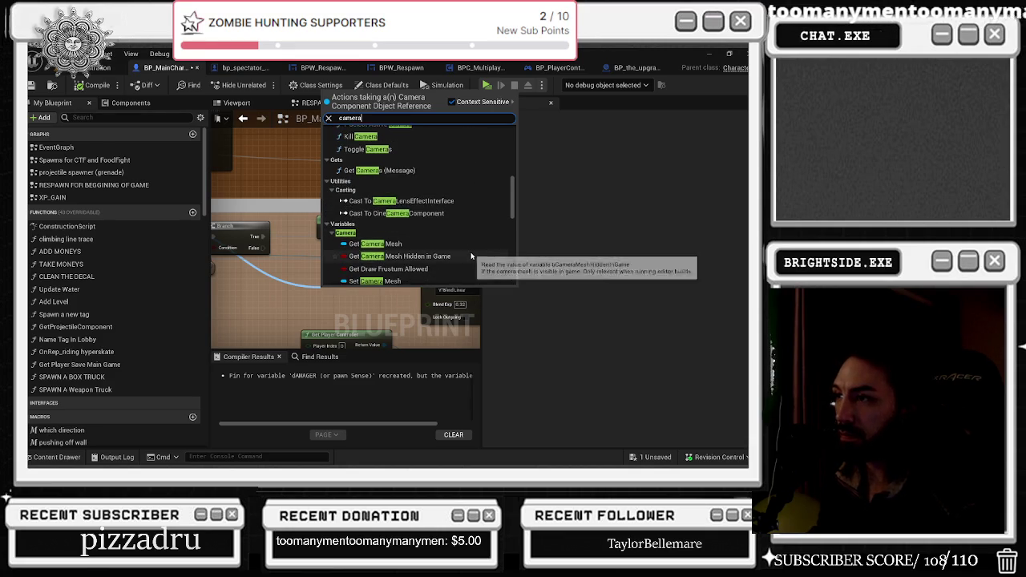
scroll(471, 256, down, 4)
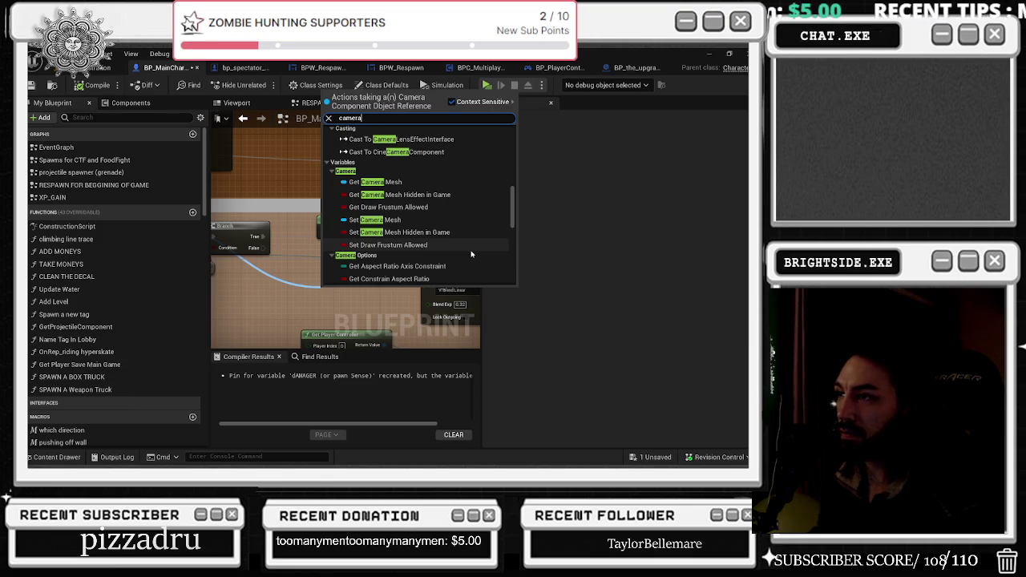
scroll(471, 255, down, 6)
scroll(471, 255, down, 6)
scroll(472, 254, down, 3)
scroll(472, 255, down, 7)
scroll(471, 255, down, 2)
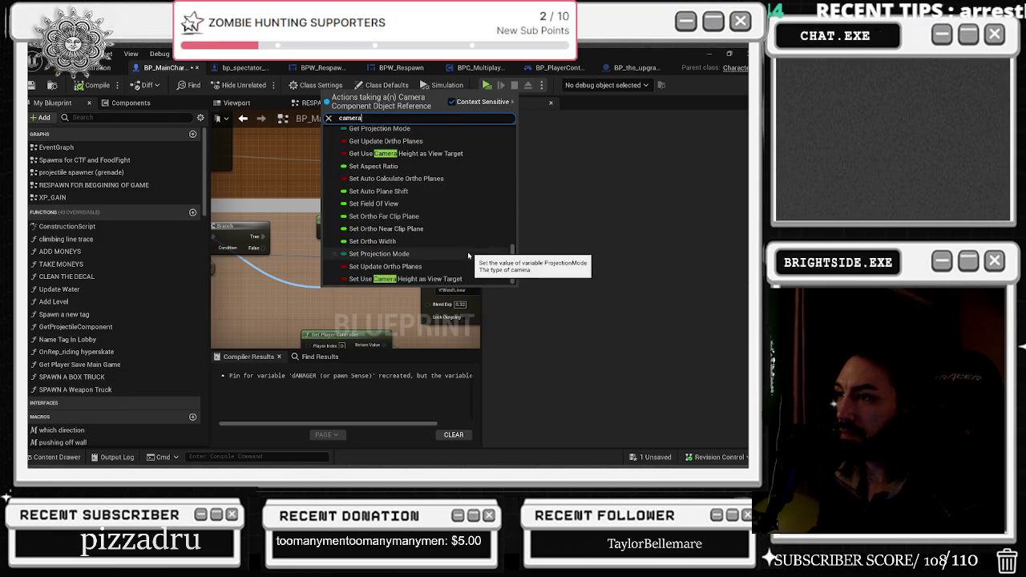
key(Escape)
drag(432, 276, 378, 244)
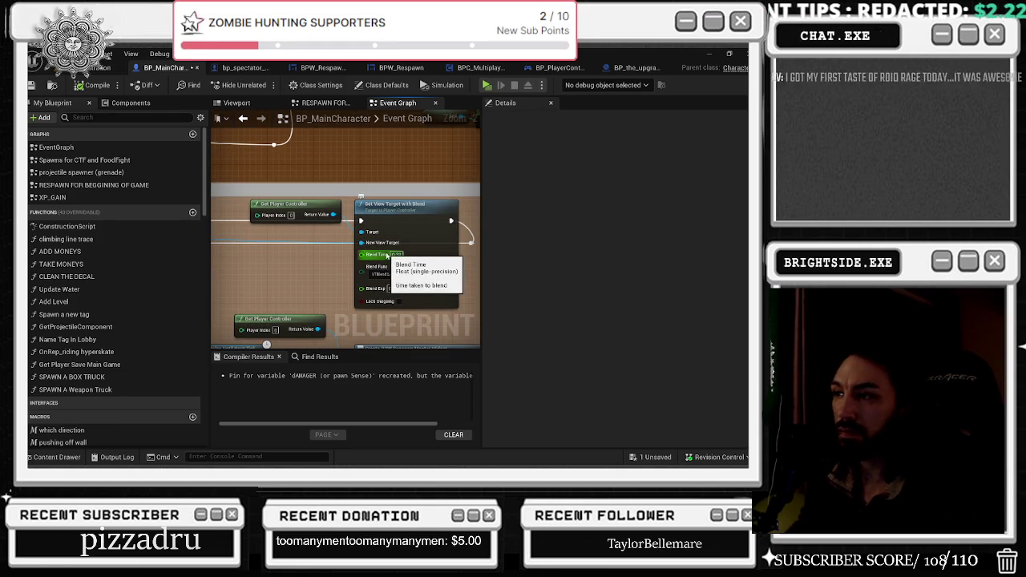
- Show the Branch and controller nodes, then bring up the forum thread on choosing a view-target camera
mouse_move(306, 254)
mouse_down()
mouse_move(400, 269)
mouse_move(340, 263)
mouse_move(444, 255)
mouse_up()
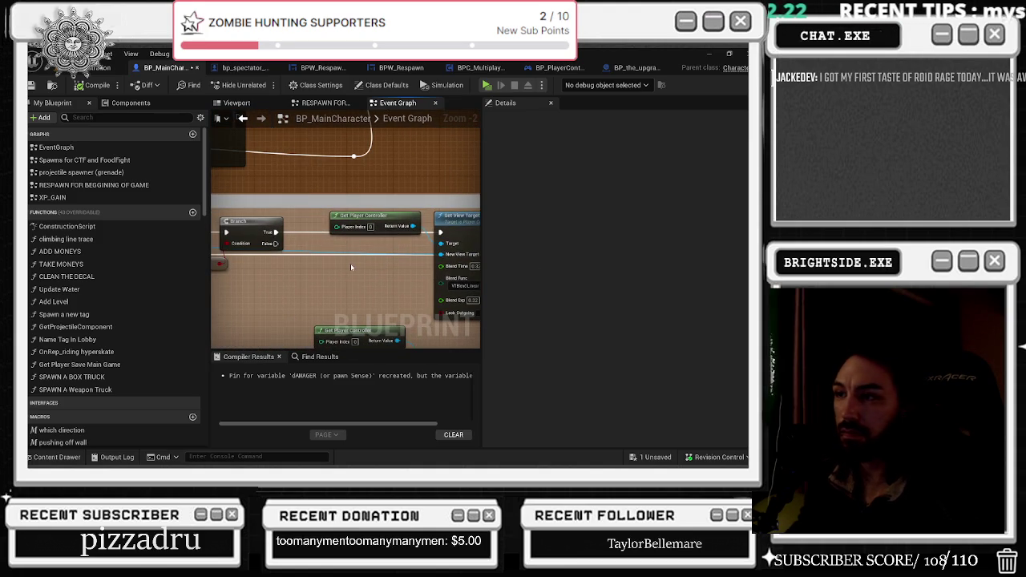
key(alt+Tab)
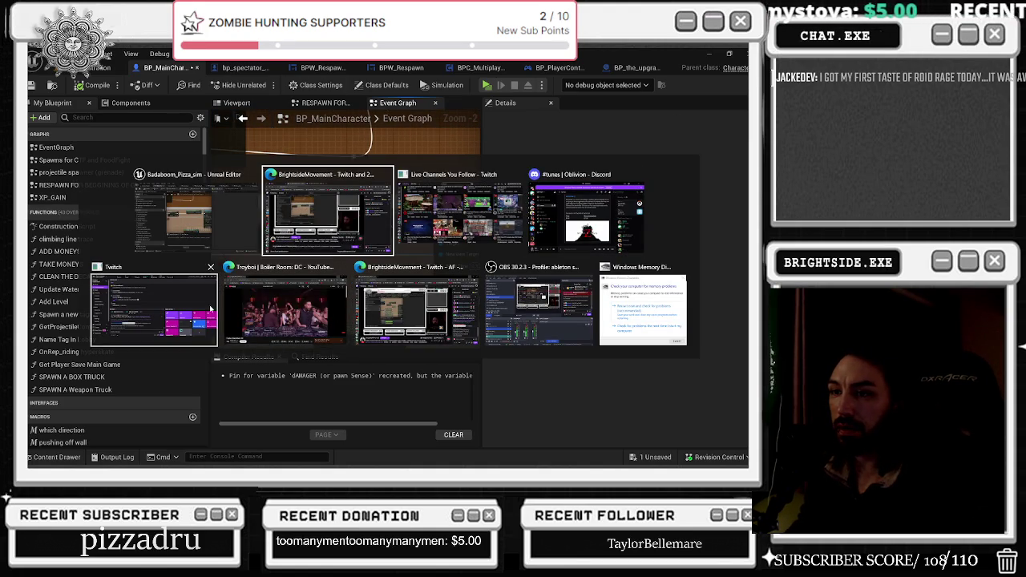
key(Escape)
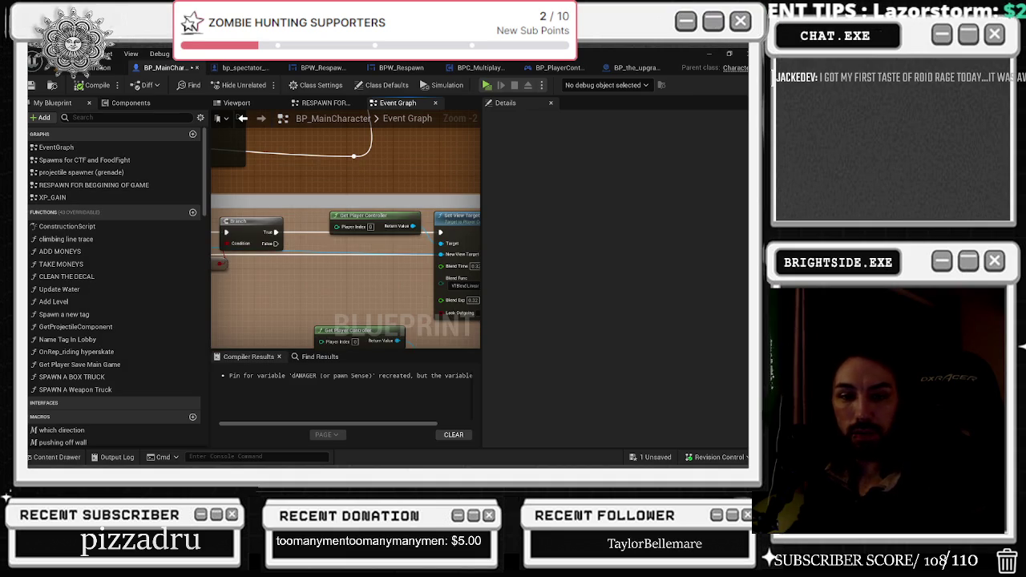
scroll(345, 265, up, 1)
scroll(345, 265, down, 1)
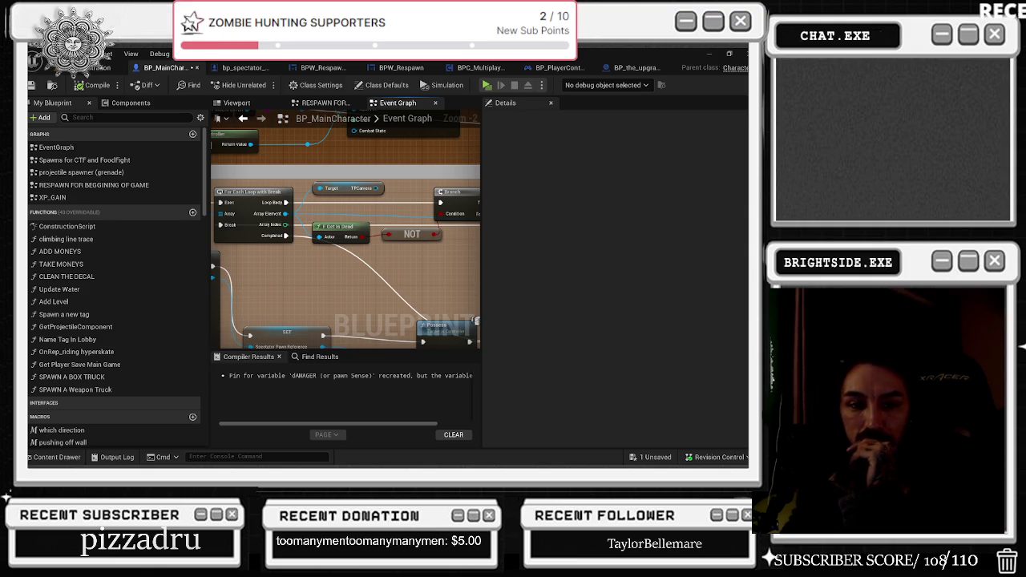
key(alt+Tab)
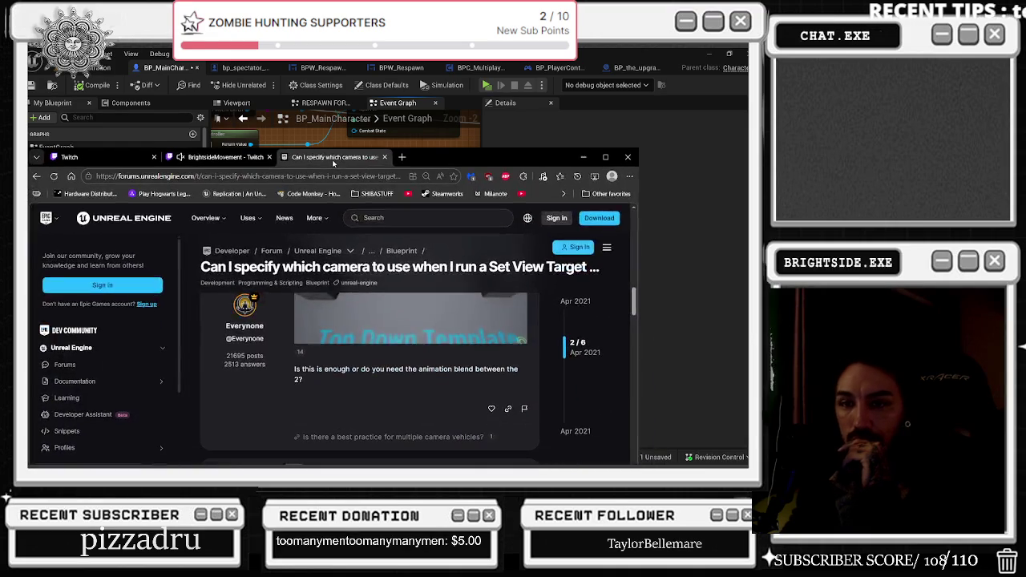
- Maximise the forum thread and highlight the reply suggesting a Child Actor Component
click(605, 157)
scroll(474, 229, down, 3)
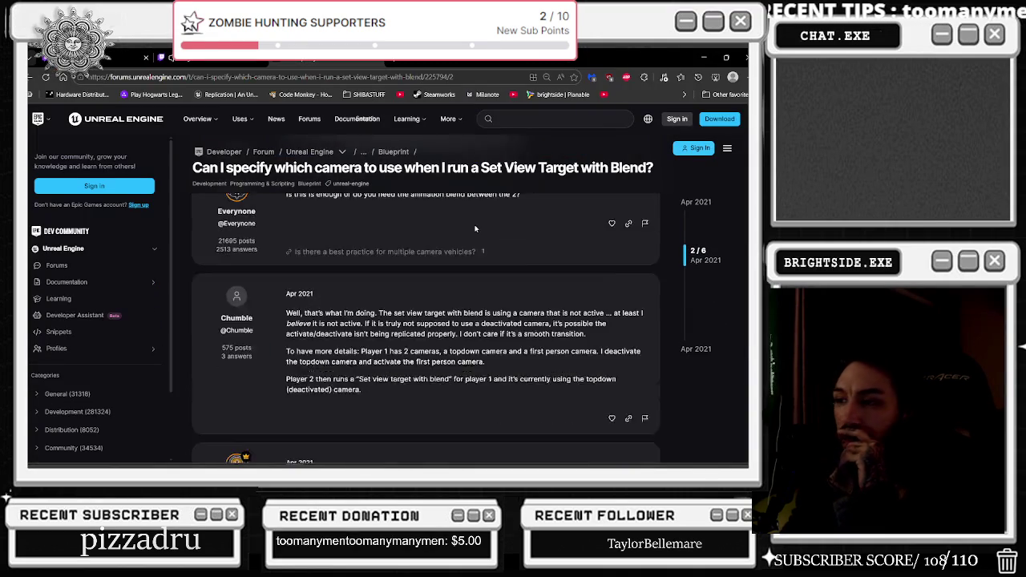
scroll(475, 229, down, 2)
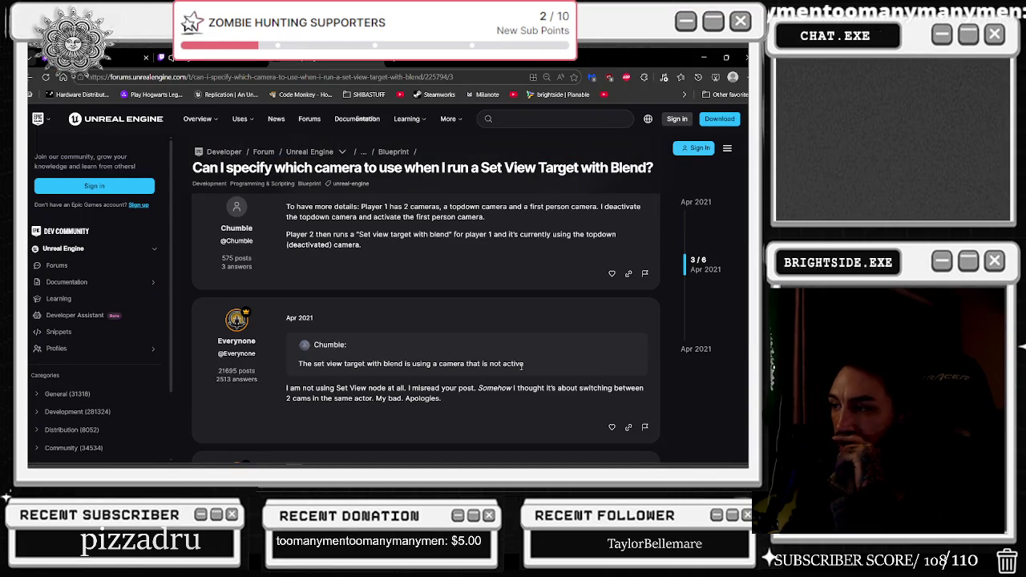
drag(529, 386, 441, 398)
drag(319, 399, 396, 408)
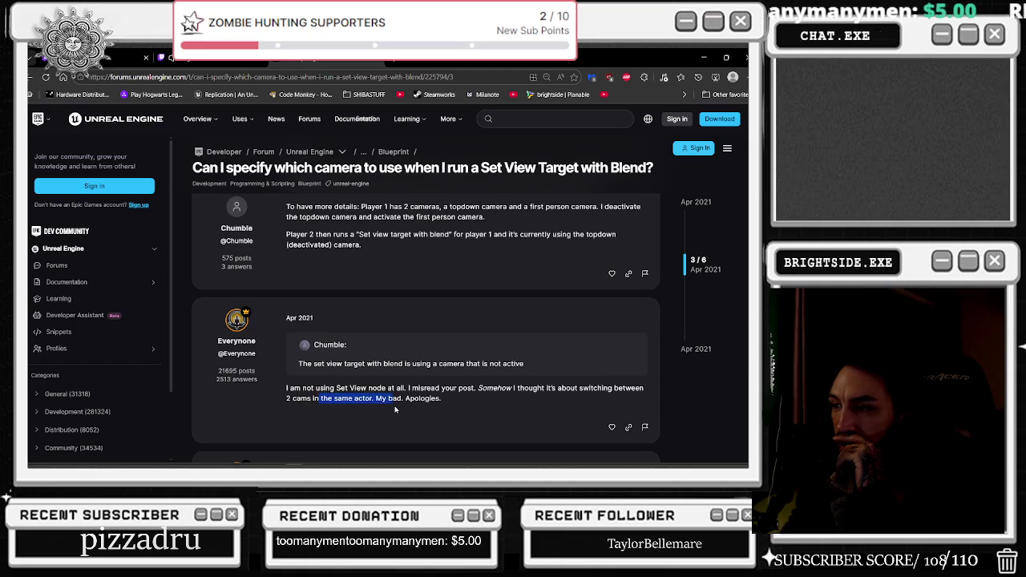
scroll(395, 408, down, 3)
drag(328, 346, 358, 367)
click(465, 412)
- Highlight the forum passage about having only one camera
scroll(542, 367, down, 2)
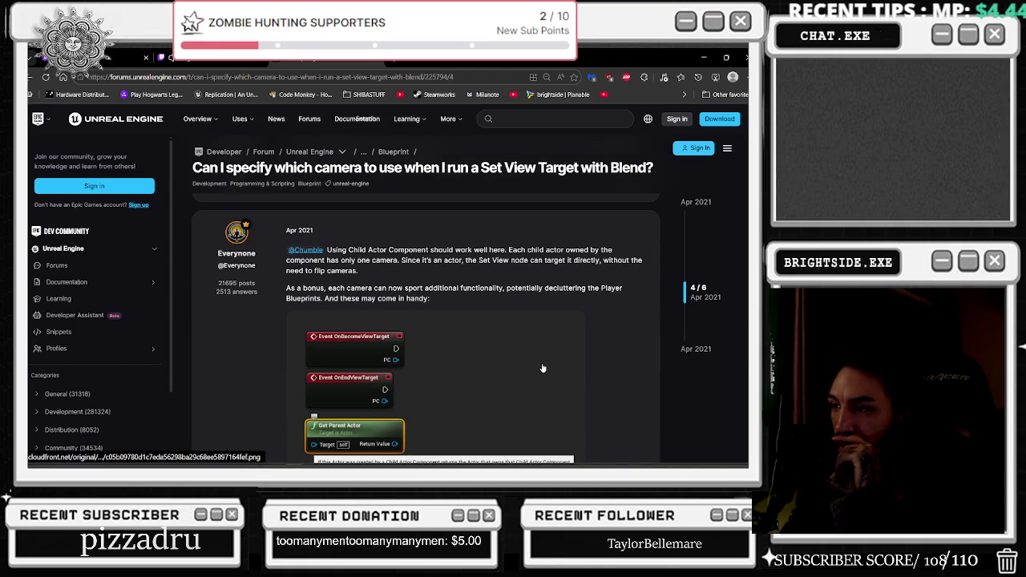
scroll(542, 368, down, 1)
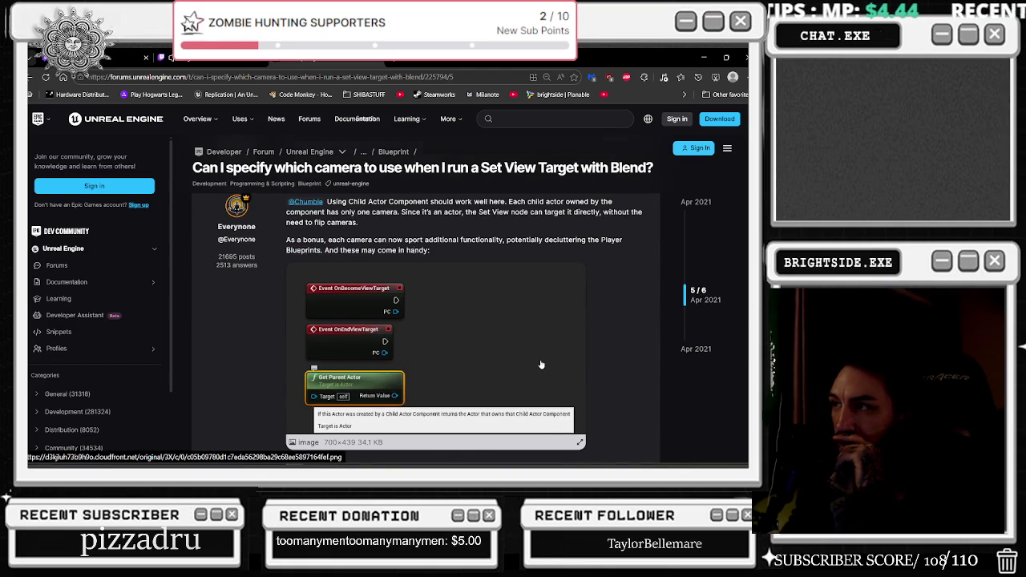
scroll(541, 365, up, 1)
drag(328, 249, 519, 260)
click(397, 262)
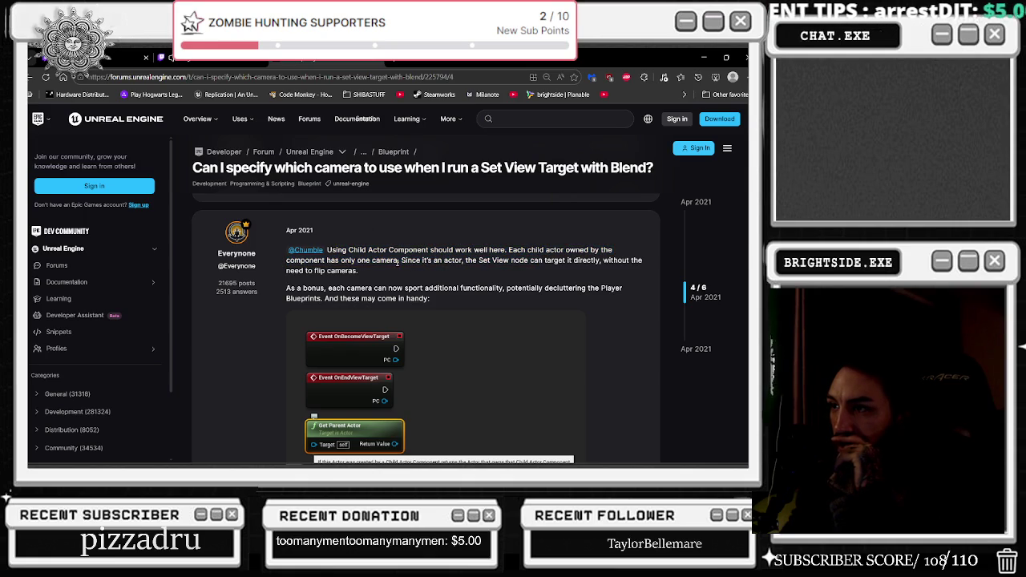
drag(325, 261, 462, 260)
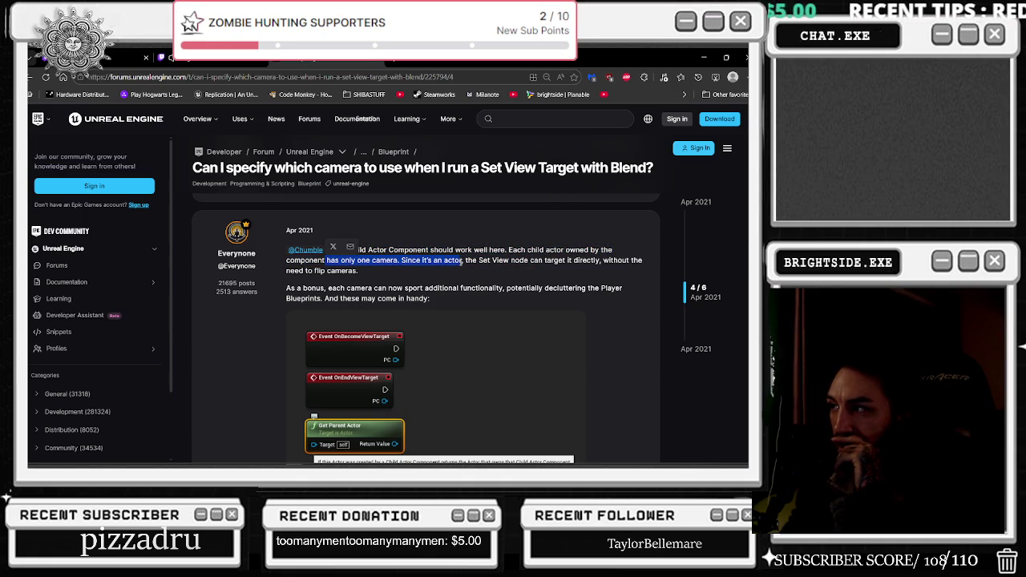
click(429, 290)
- Highlight the replies about Set View Target using active cameras and the spectating player's camera
scroll(429, 290, down, 3)
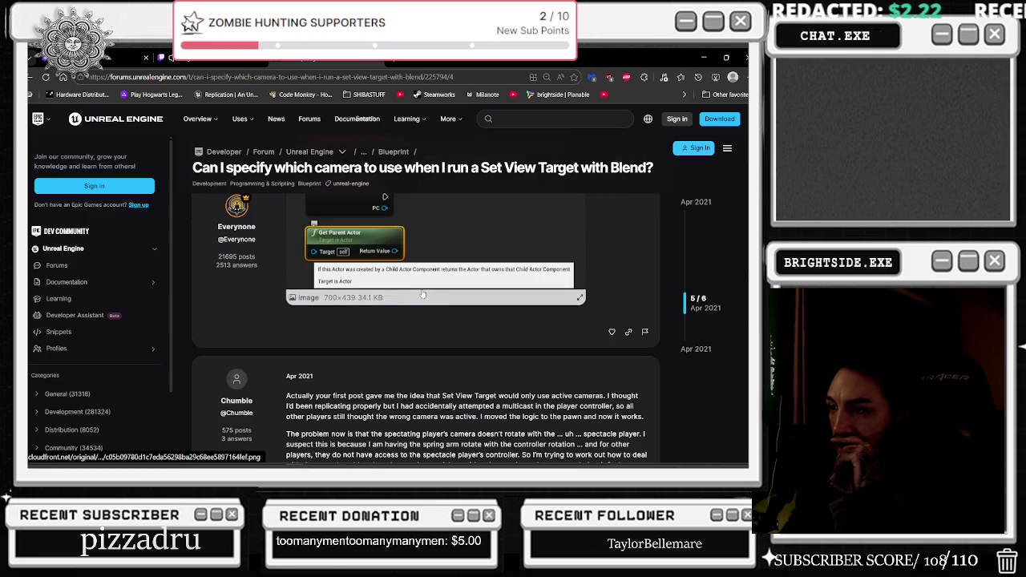
mouse_move(410, 347)
mouse_down()
mouse_move(505, 350)
mouse_move(522, 368)
mouse_move(596, 382)
mouse_up()
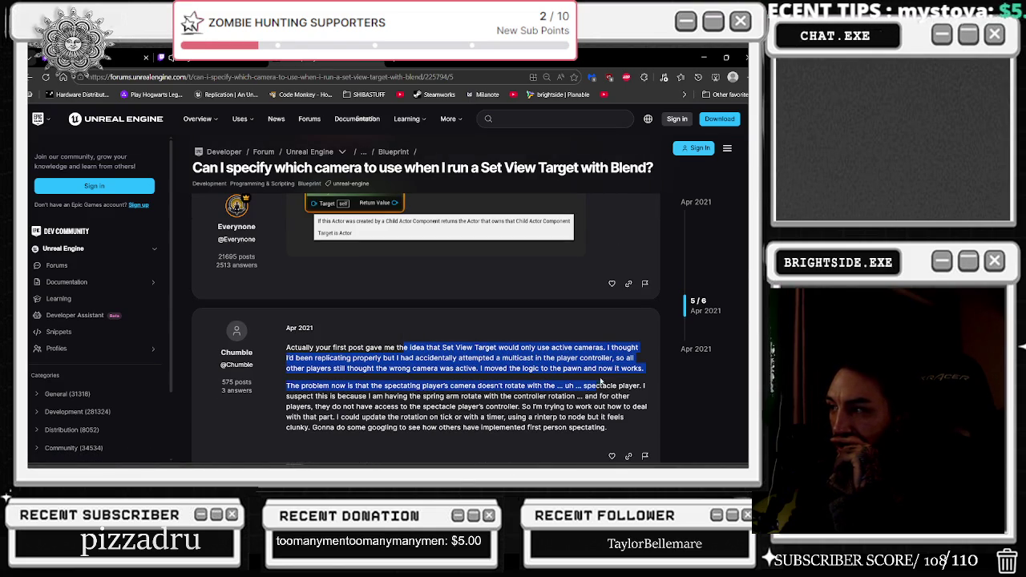
mouse_move(361, 358)
mouse_down()
mouse_move(609, 368)
mouse_move(363, 347)
mouse_move(385, 368)
mouse_move(489, 386)
mouse_move(517, 370)
mouse_move(597, 387)
mouse_move(646, 370)
mouse_up()
mouse_move(307, 386)
mouse_down()
mouse_move(551, 397)
mouse_move(596, 387)
mouse_move(501, 397)
mouse_up()
scroll(481, 384, down, 4)
scroll(406, 378, up, 4)
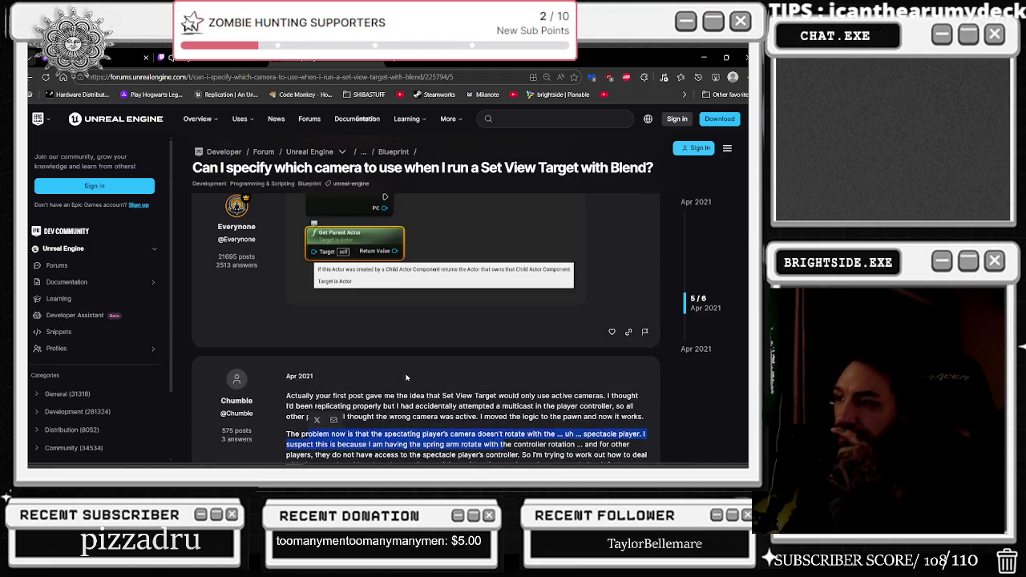
scroll(407, 378, up, 3)
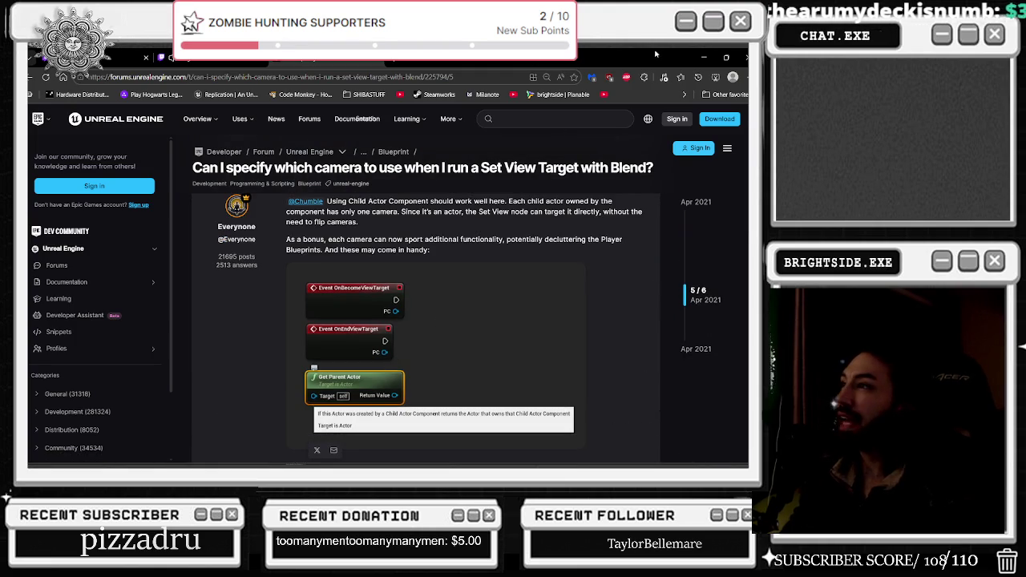
key(alt+Tab)
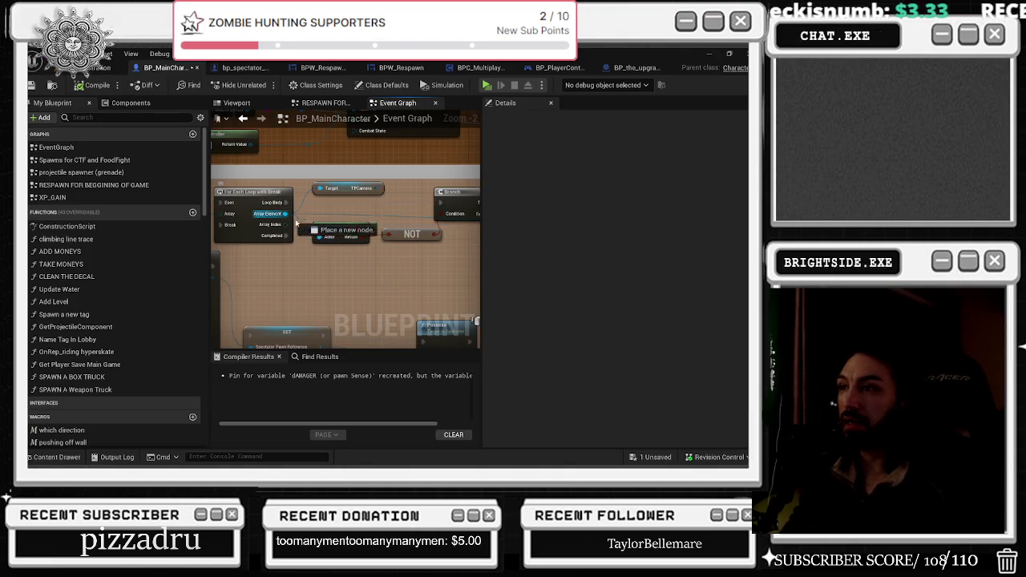
- Add a Get Parent Actor node from the Array Element wire, searching 'get parent'
drag(289, 217, 340, 271)
text(get parent)
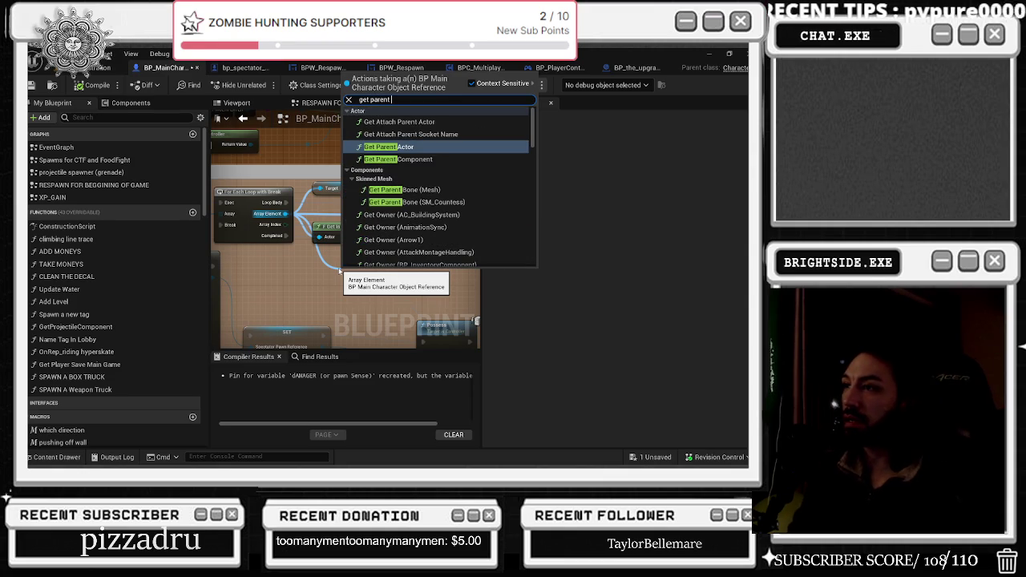
key(Return)
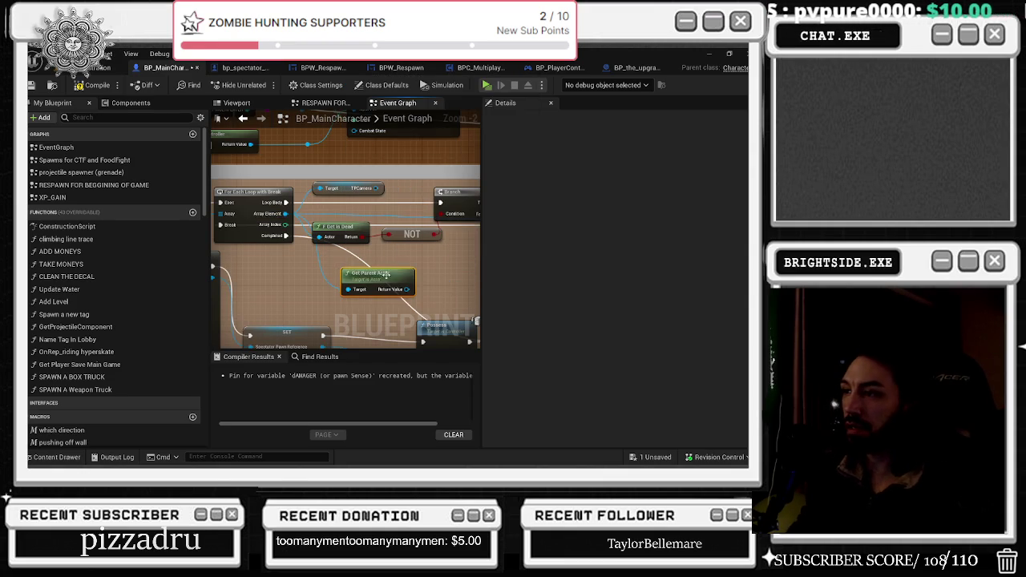
scroll(284, 213, up, 2)
mouse_move(319, 299)
mouse_down()
mouse_move(345, 298)
mouse_move(350, 283)
mouse_move(290, 298)
mouse_move(382, 258)
mouse_up()
key(Escape)
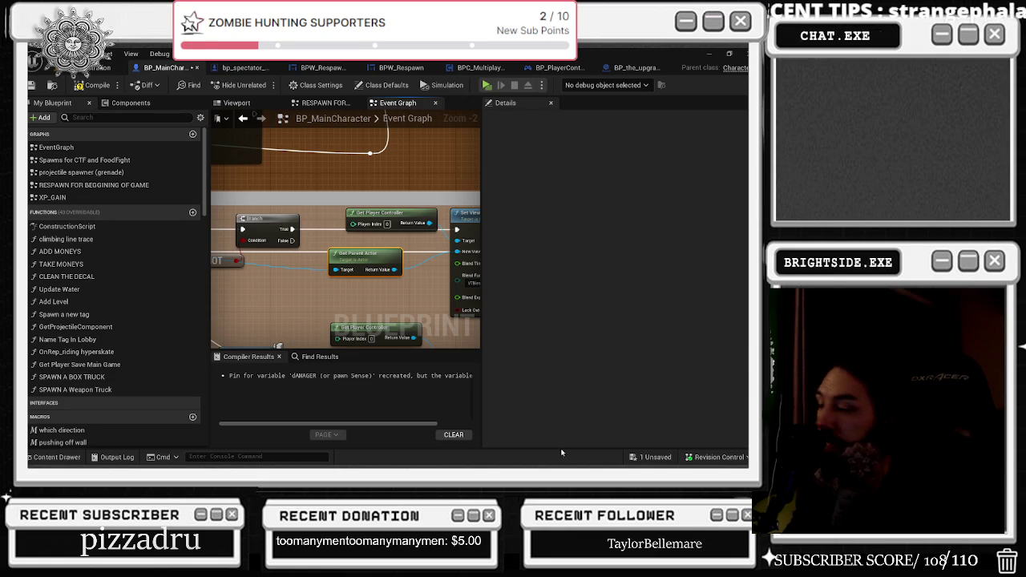
- Save and compile BP_MainCharacter
click(651, 457)
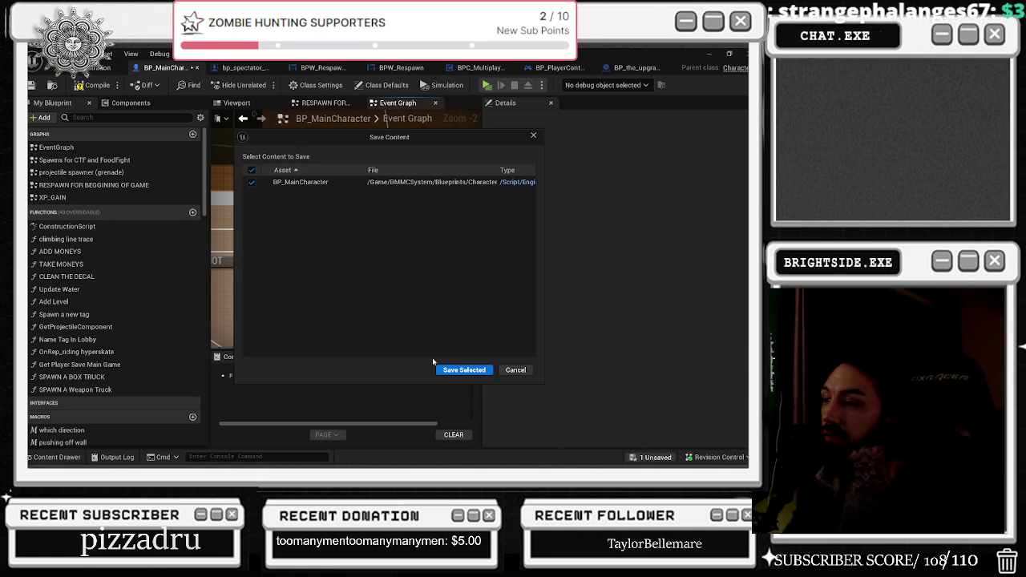
click(462, 370)
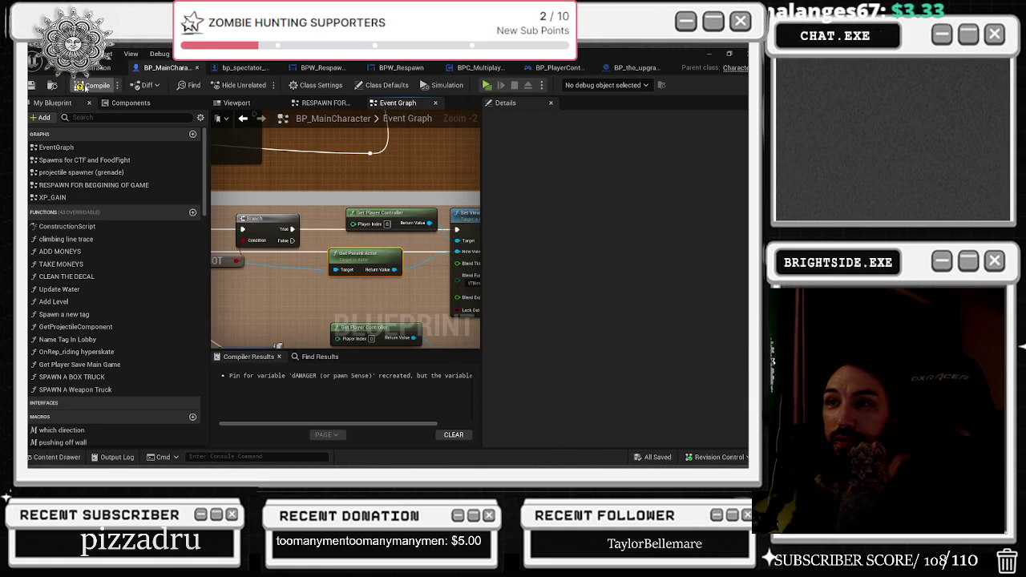
click(32, 87)
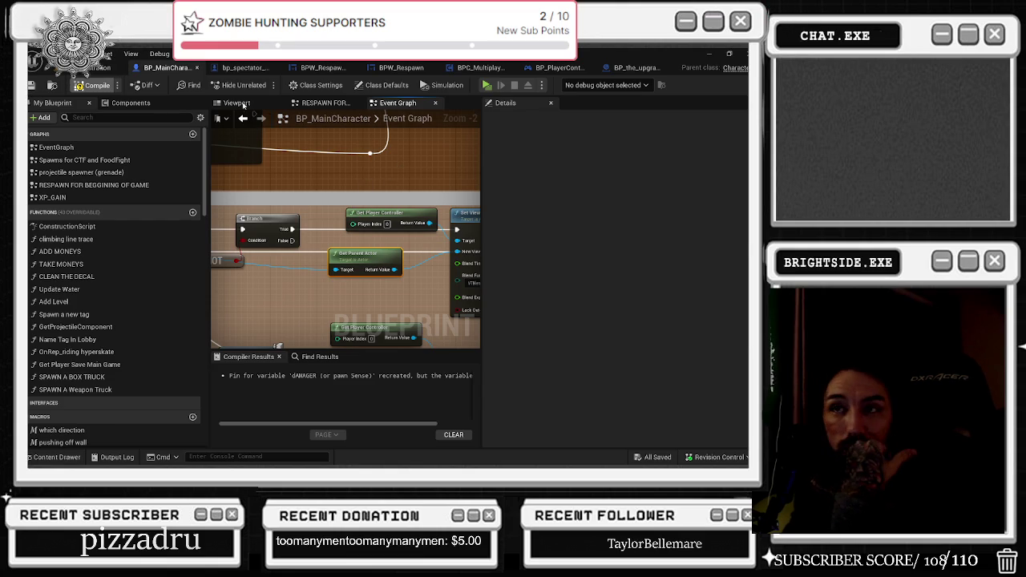
click(32, 67)
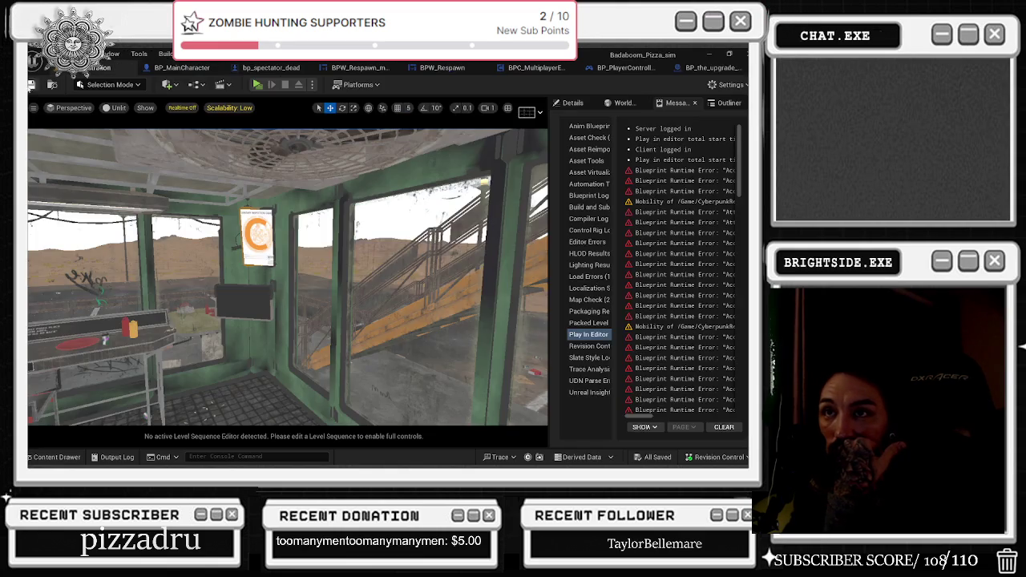
- Save the level, run a multiplayer play-in-editor test, and stop it to return to BP_MainCharacter
click(32, 85)
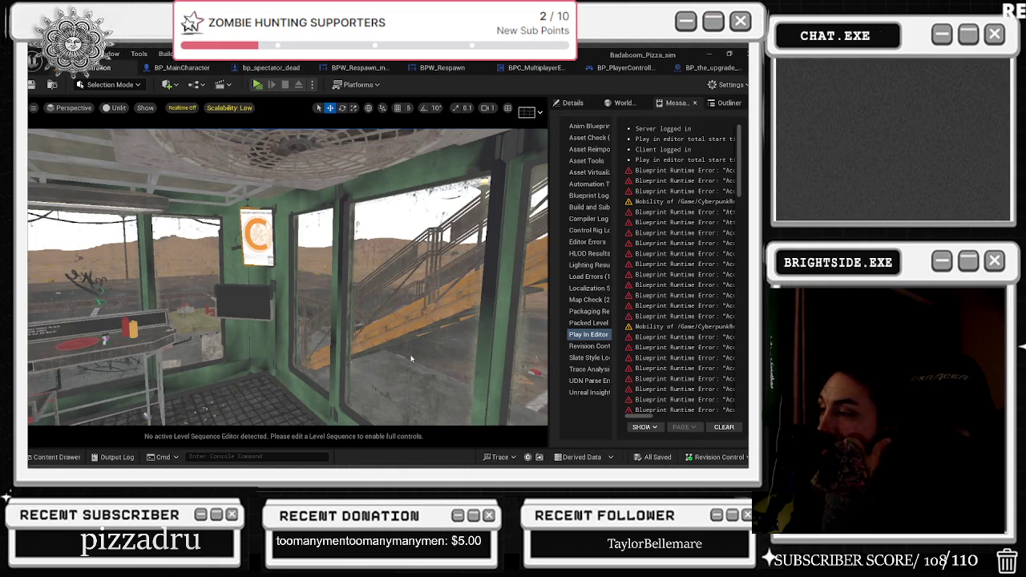
click(257, 85)
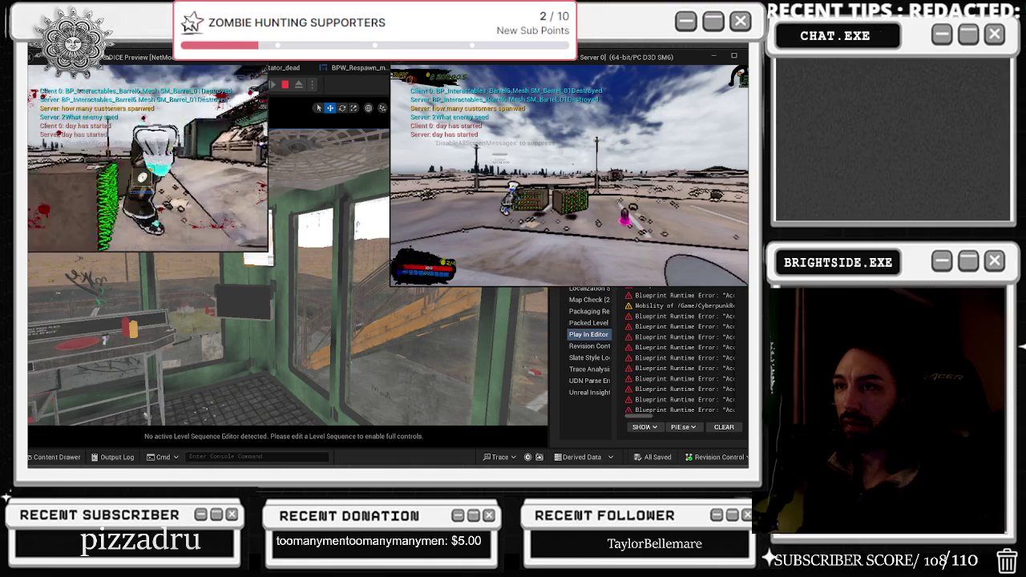
key(Tab)
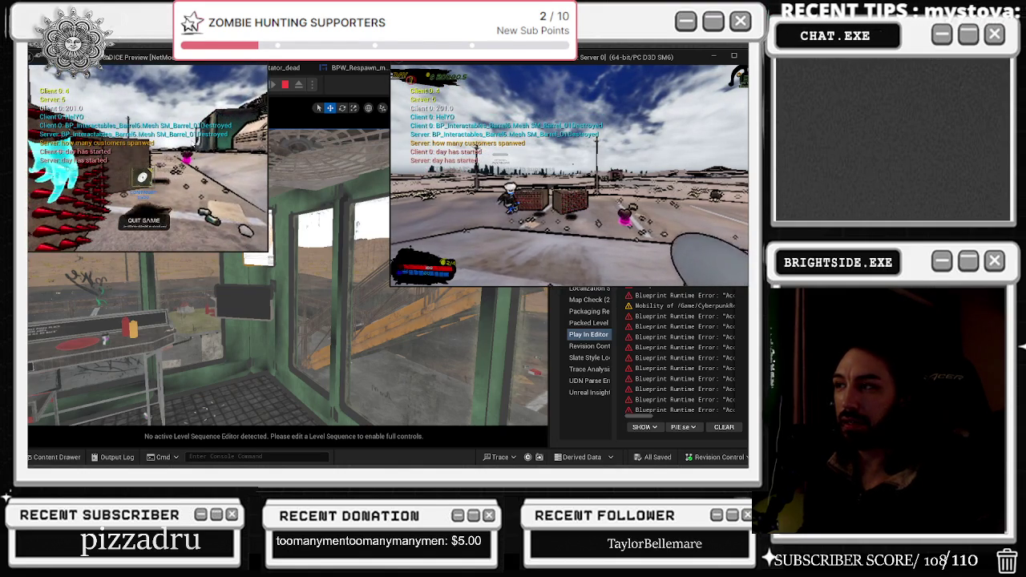
key(Escape)
click(187, 67)
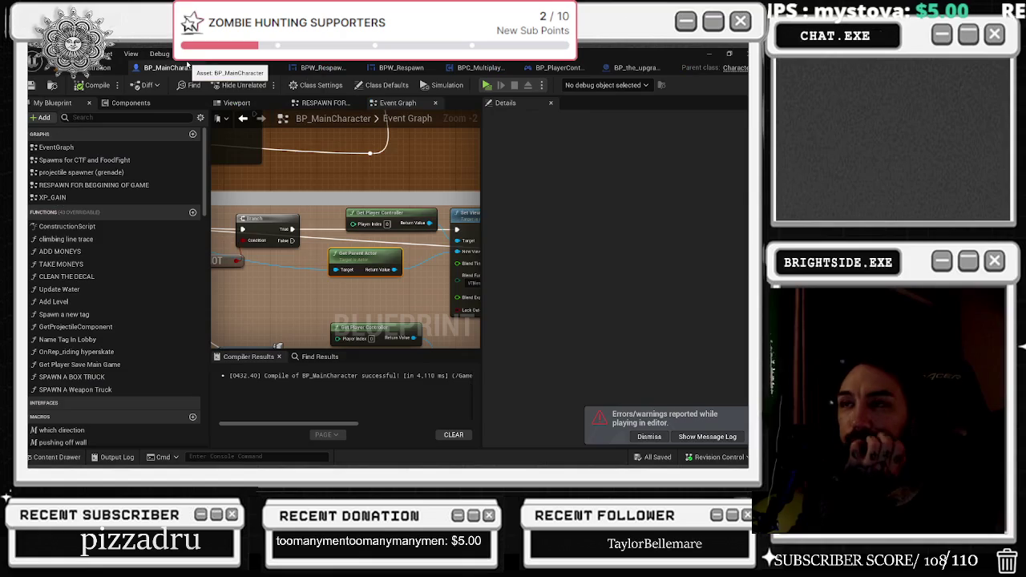
- Move the Get Is Dead node up beside the Branch and nudge the reroute point left
mouse_move(274, 242)
mouse_down()
mouse_move(246, 241)
mouse_move(529, 268)
mouse_move(345, 253)
mouse_up()
click(245, 239)
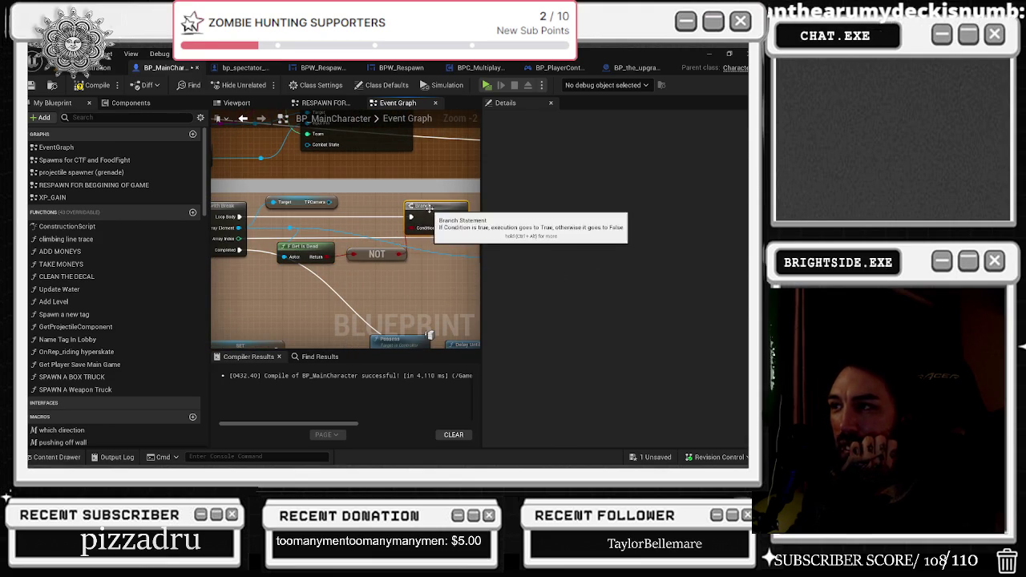
drag(397, 206, 414, 206)
drag(283, 244, 296, 238)
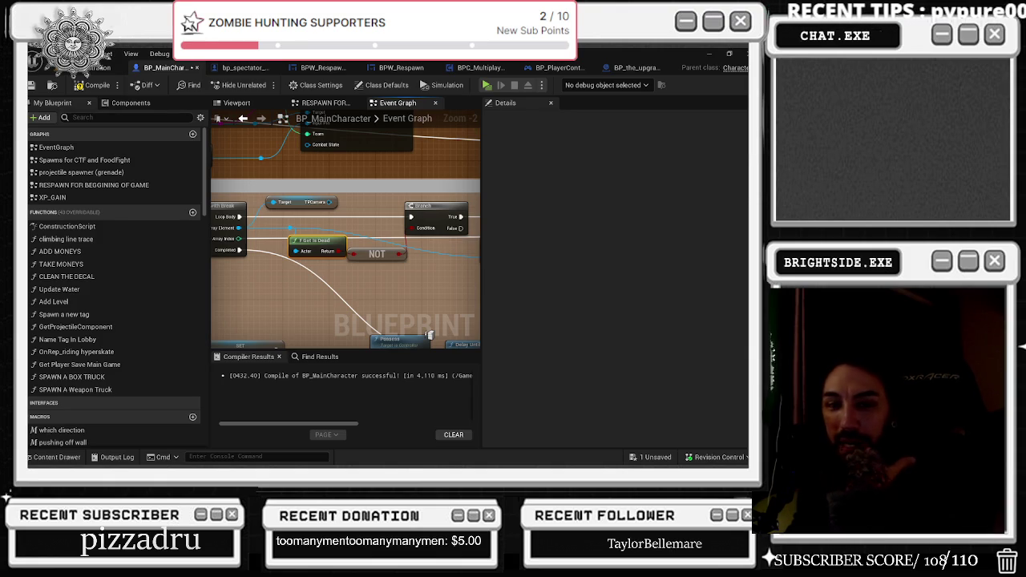
mouse_move(489, 230)
mouse_down()
mouse_move(275, 244)
mouse_move(321, 259)
mouse_up()
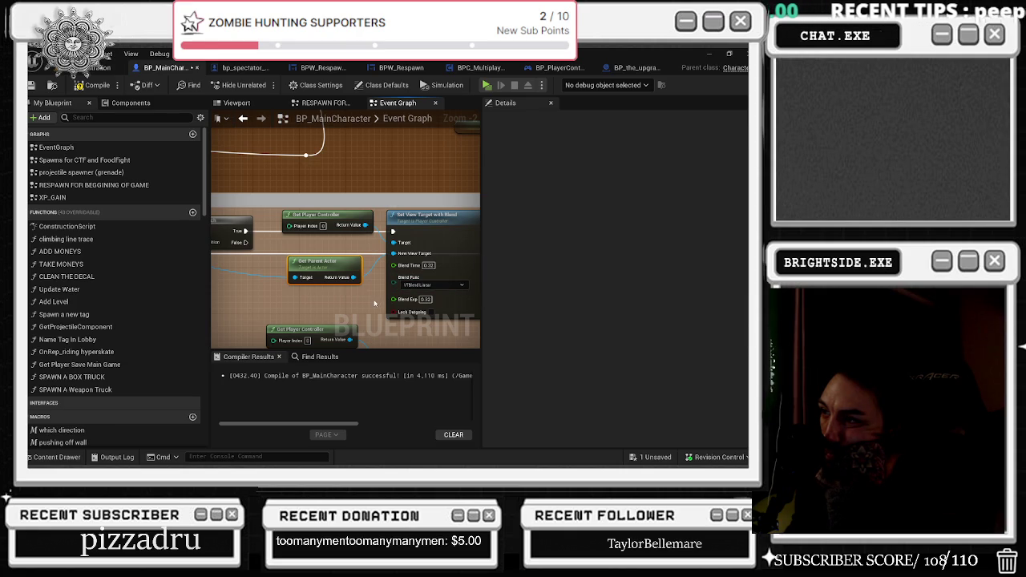
mouse_move(376, 304)
mouse_down()
mouse_move(257, 309)
mouse_move(480, 308)
mouse_move(438, 295)
mouse_move(449, 280)
mouse_move(432, 321)
mouse_move(456, 307)
mouse_move(417, 276)
mouse_move(305, 228)
mouse_move(352, 226)
mouse_up()
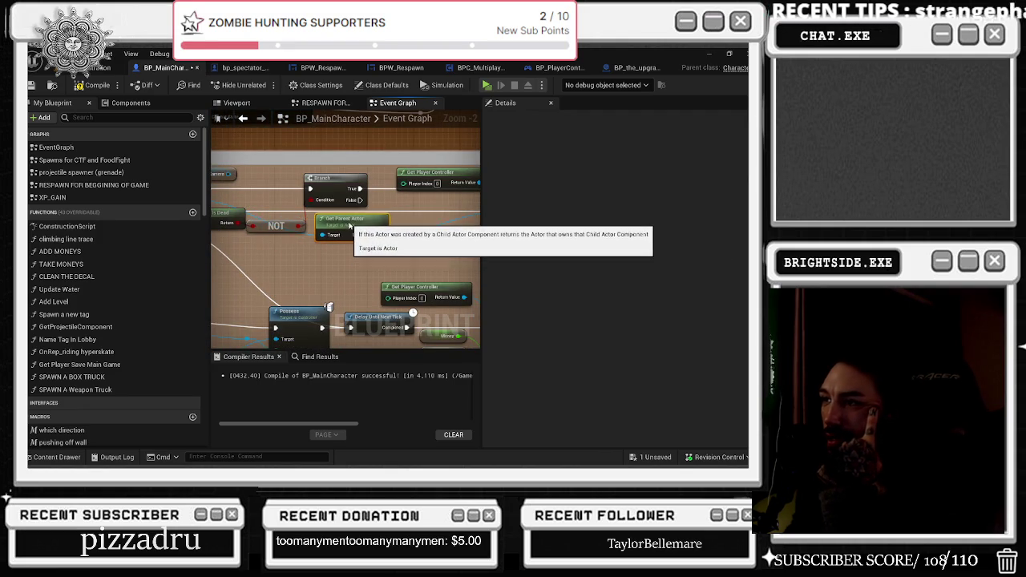
drag(356, 227, 442, 245)
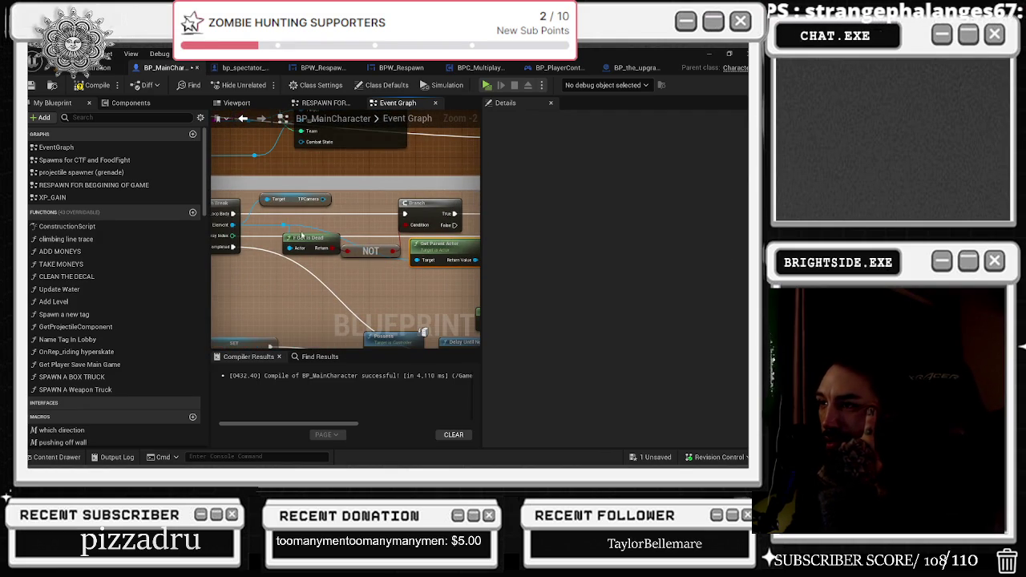
mouse_move(279, 225)
mouse_down()
mouse_move(260, 229)
mouse_move(353, 230)
mouse_move(240, 223)
mouse_up()
drag(368, 221, 268, 215)
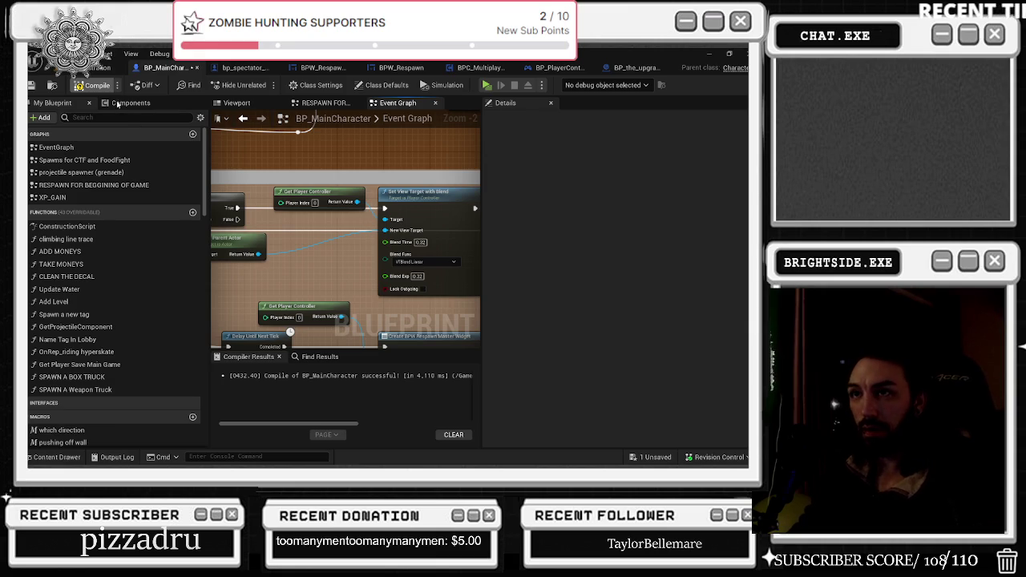
click(100, 67)
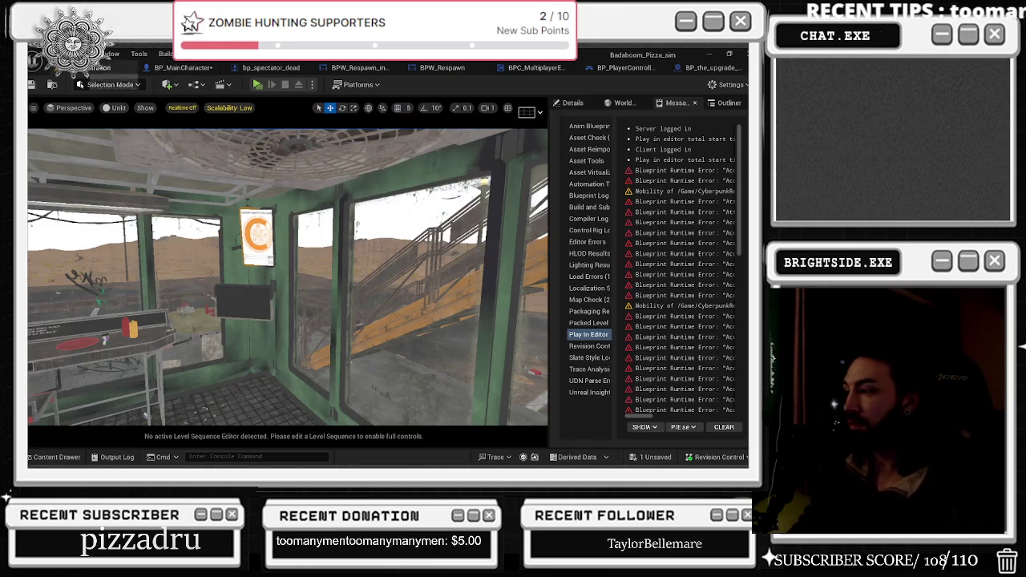
- Save pending changes, turn off viewport realtime, and run another multiplayer play-in-editor test
click(651, 457)
click(464, 369)
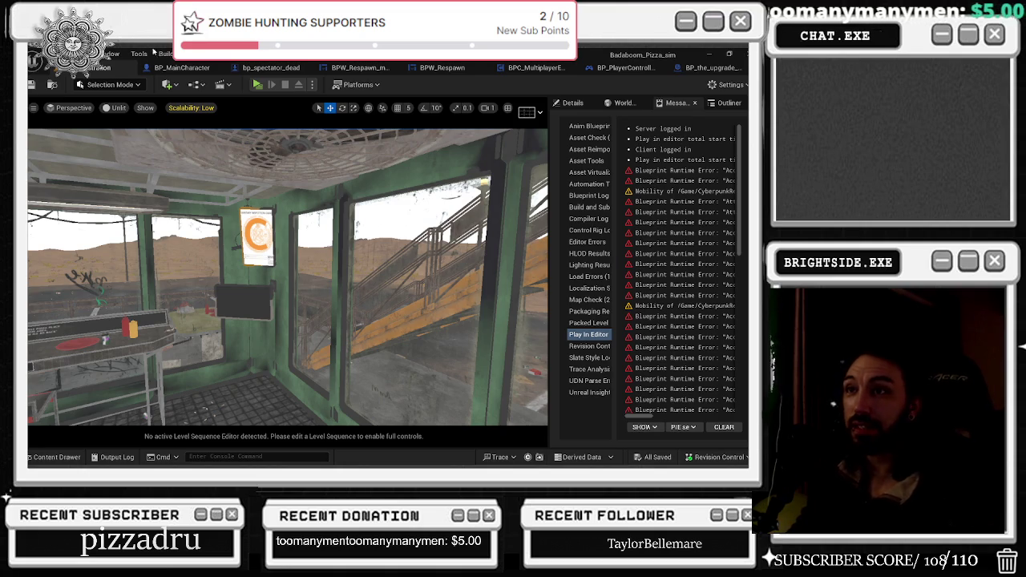
key(ctrl+r)
click(257, 85)
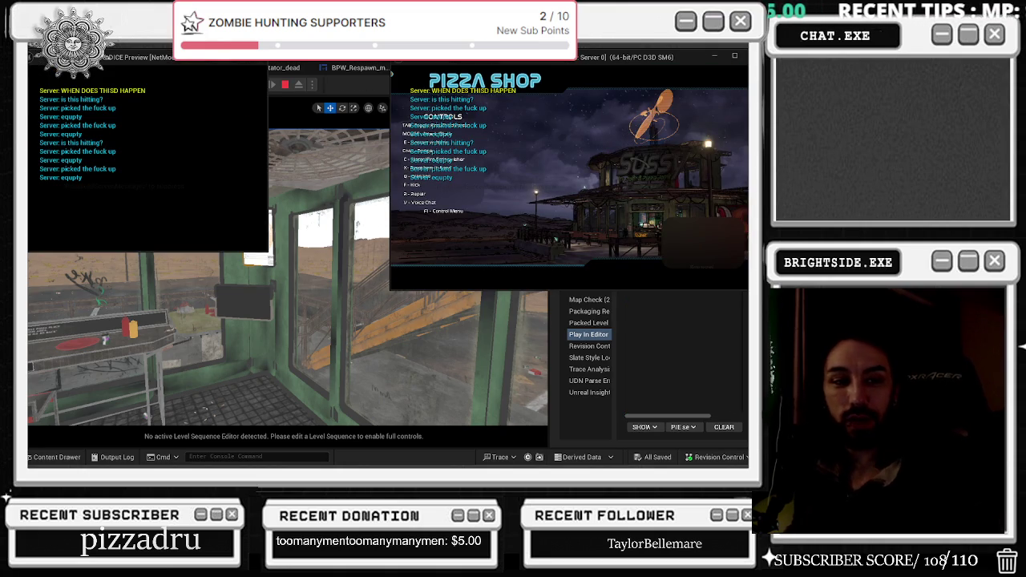
key(alt+Tab)
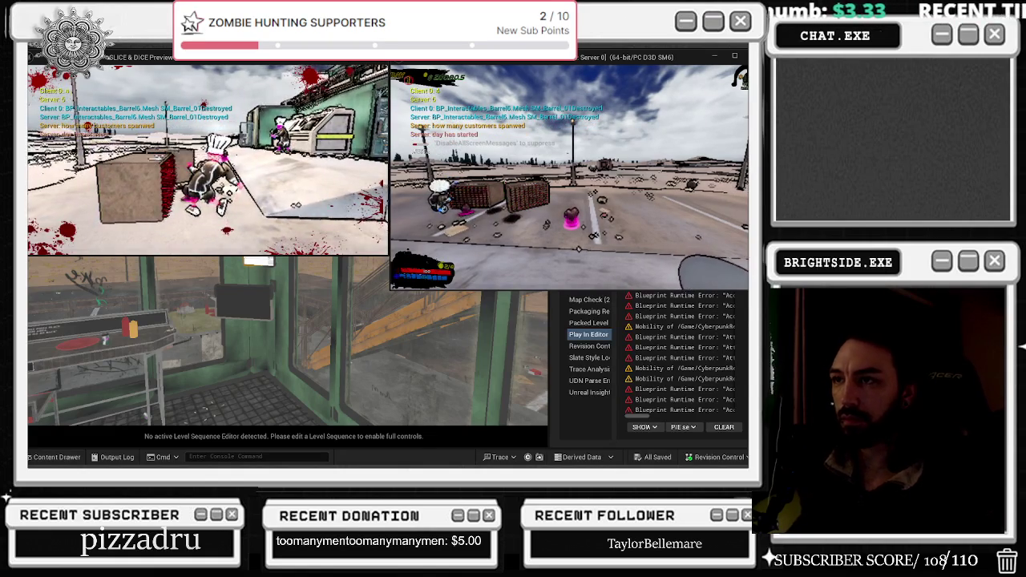
key(Escape)
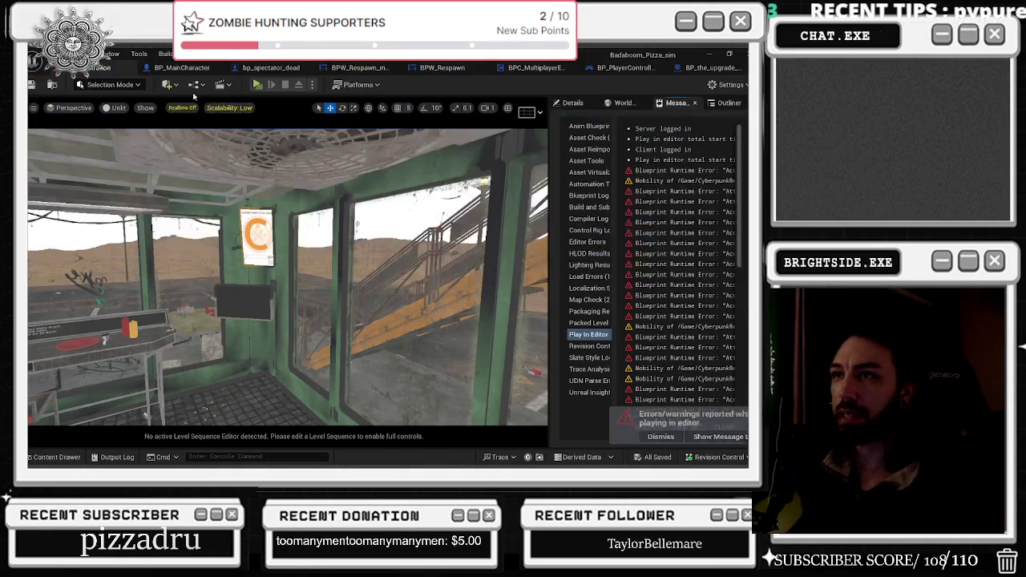
- Abandon a 'get ac' search from Get Is Dead, then search 'set act' from the TPCamera output
mouse_move(305, 252)
mouse_down()
mouse_move(389, 244)
mouse_move(471, 271)
mouse_up()
mouse_move(362, 244)
mouse_down()
mouse_move(450, 279)
mouse_move(361, 278)
mouse_up()
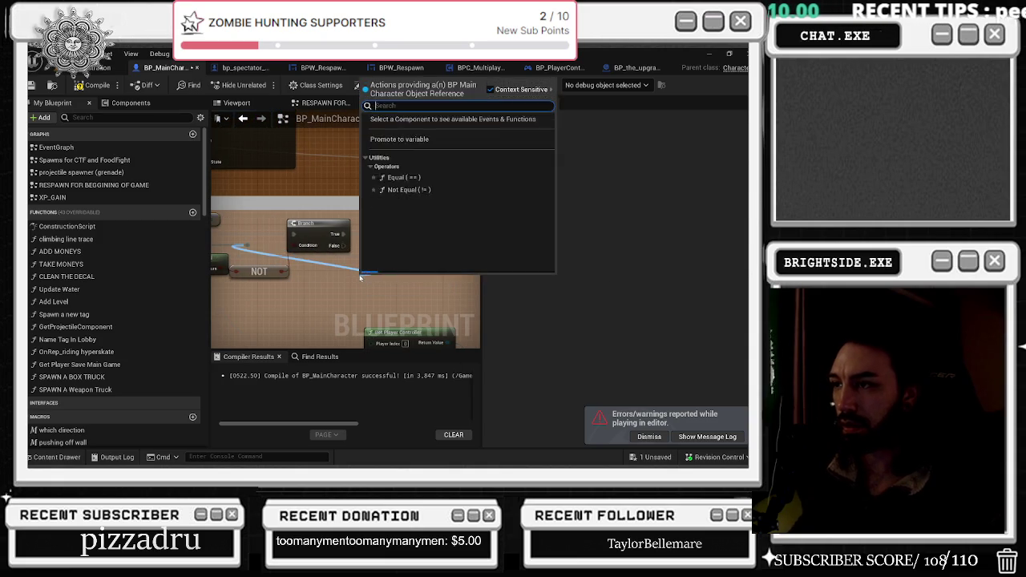
text(get ac)
key(BackSpace)
key(BackSpace)
key(BackSpace)
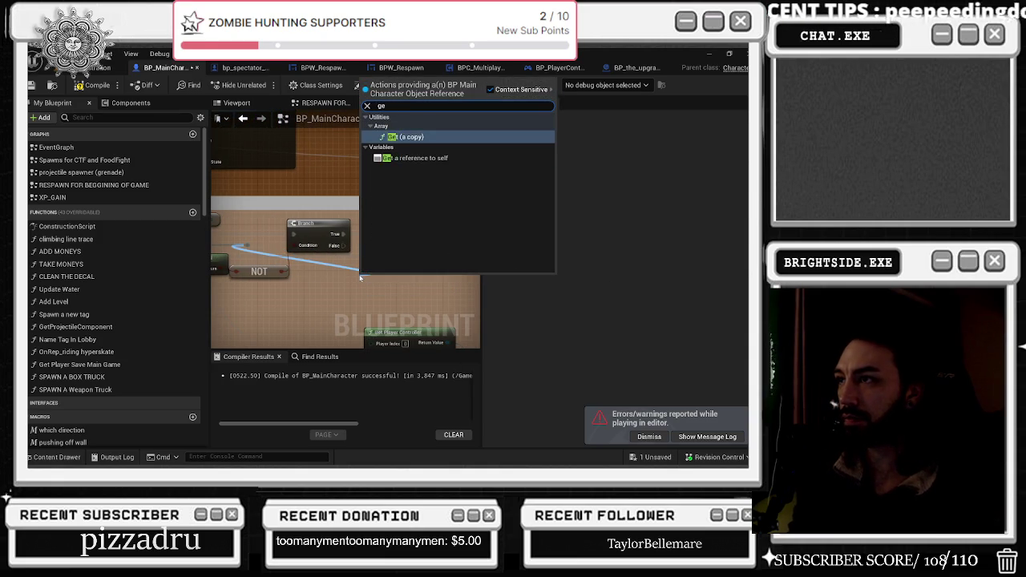
key(Escape)
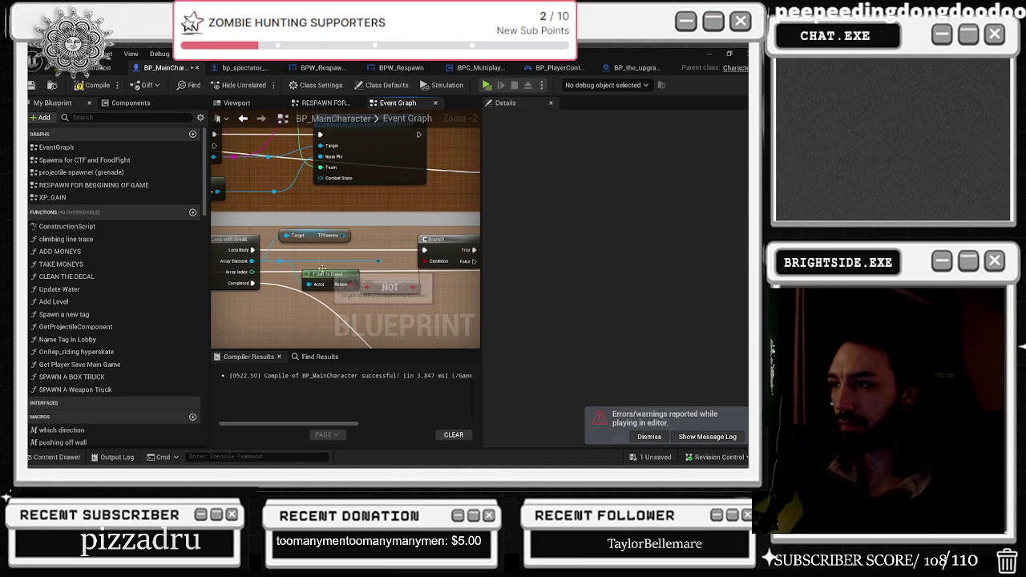
mouse_move(343, 235)
mouse_down()
mouse_move(504, 260)
mouse_move(321, 291)
mouse_up()
text(s)
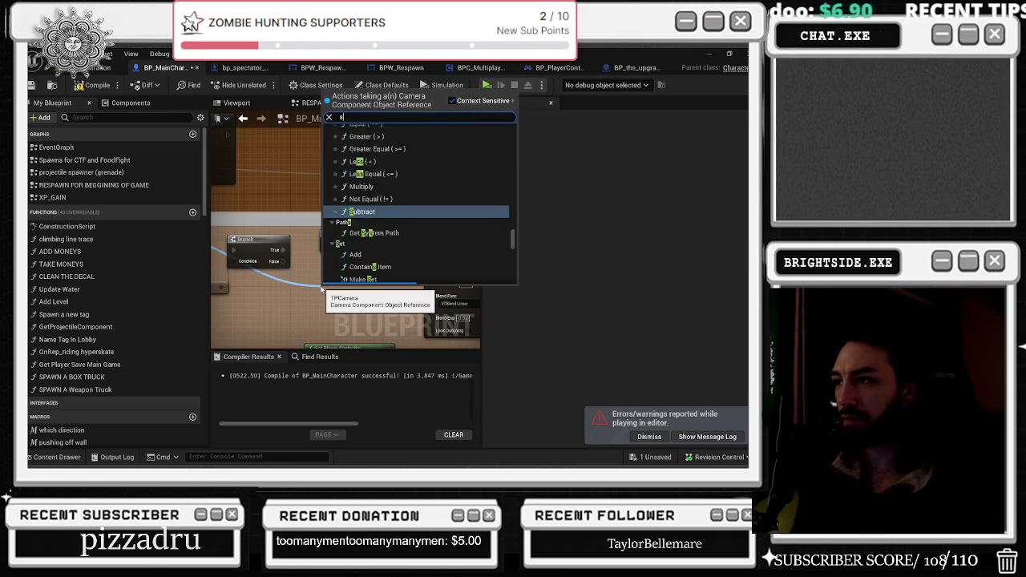
text(et act)
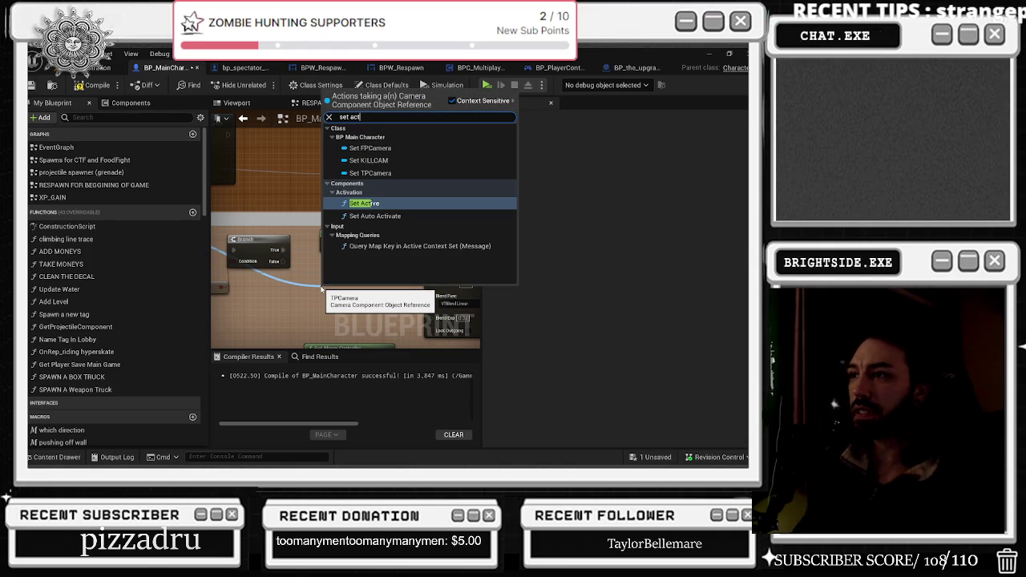
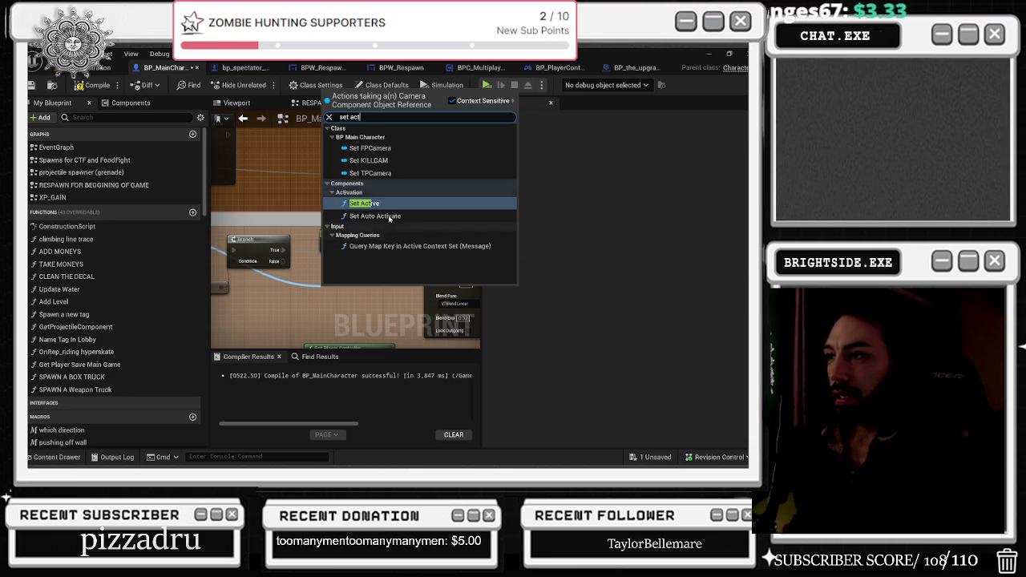
- Switch from the Unreal editor to the browser window
key(alt+Tab)
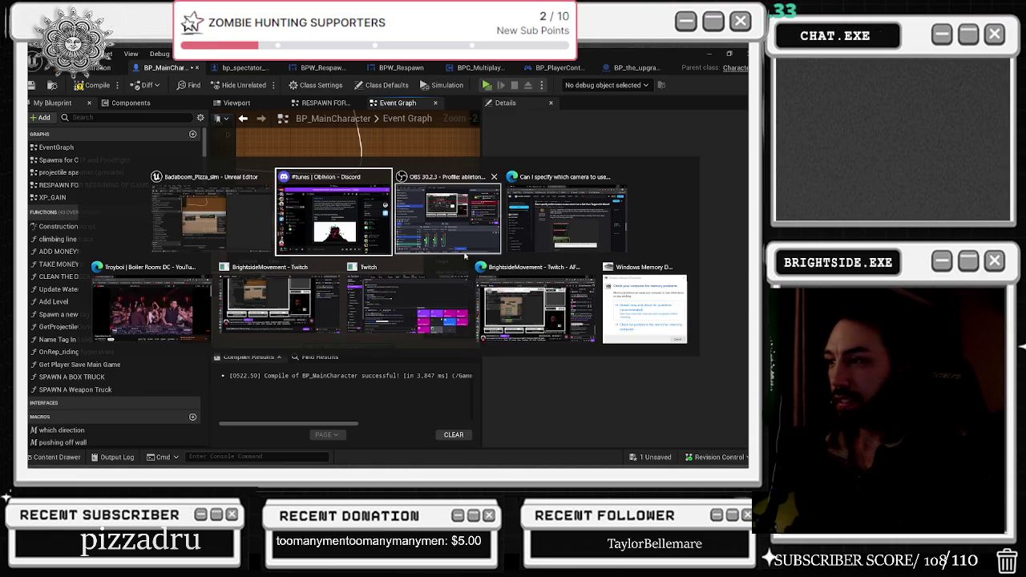
click(344, 329)
click(272, 57)
- Open the Unreal forum camera thread and move the browser window up and left
click(288, 58)
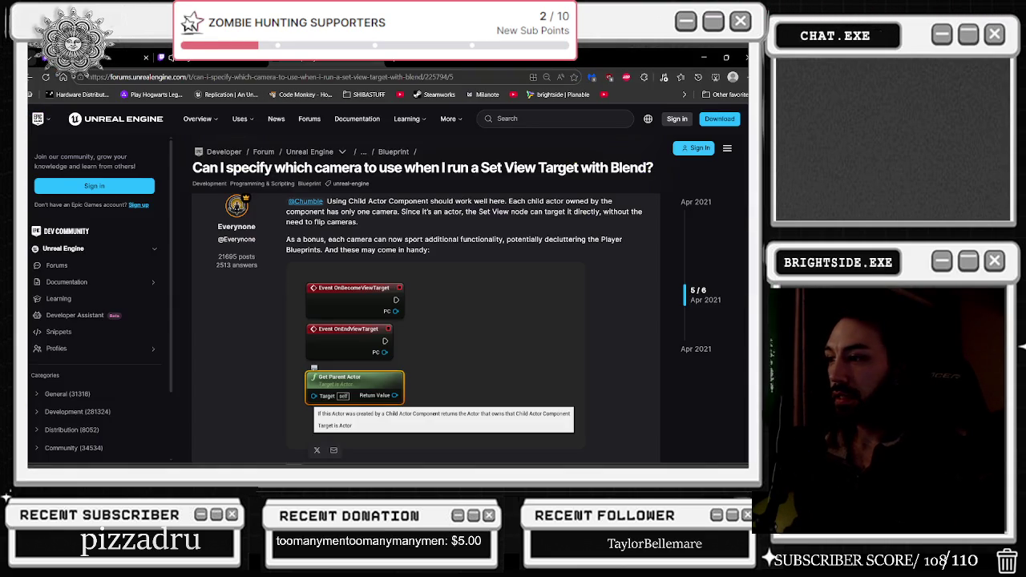
key(alt+Tab)
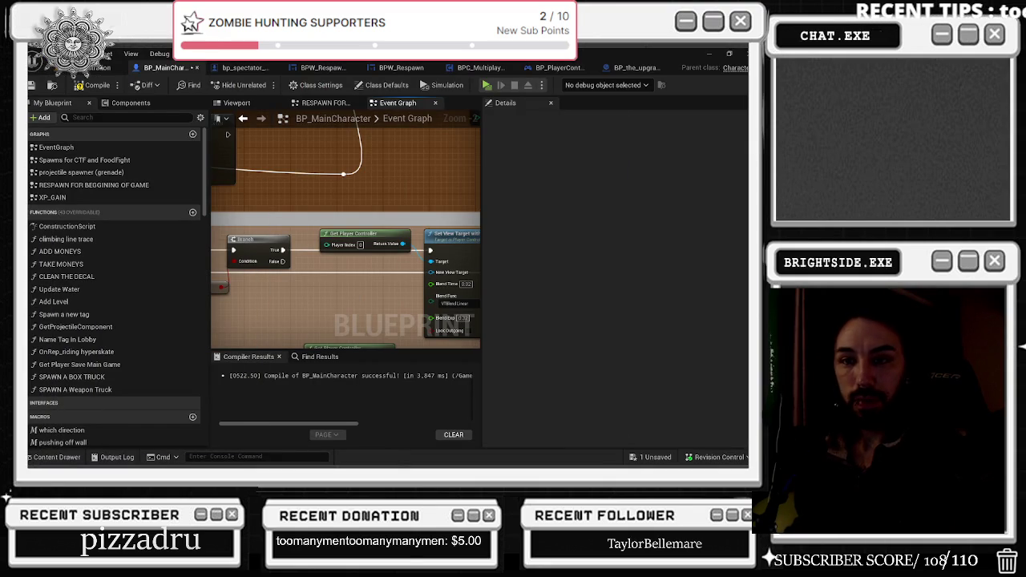
key(alt+Tab)
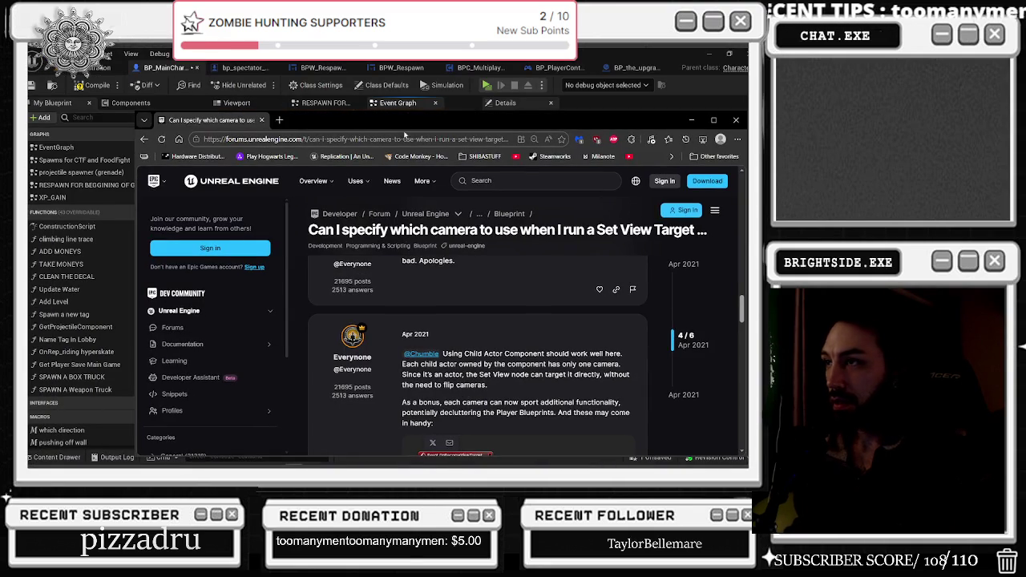
drag(346, 118, 293, 81)
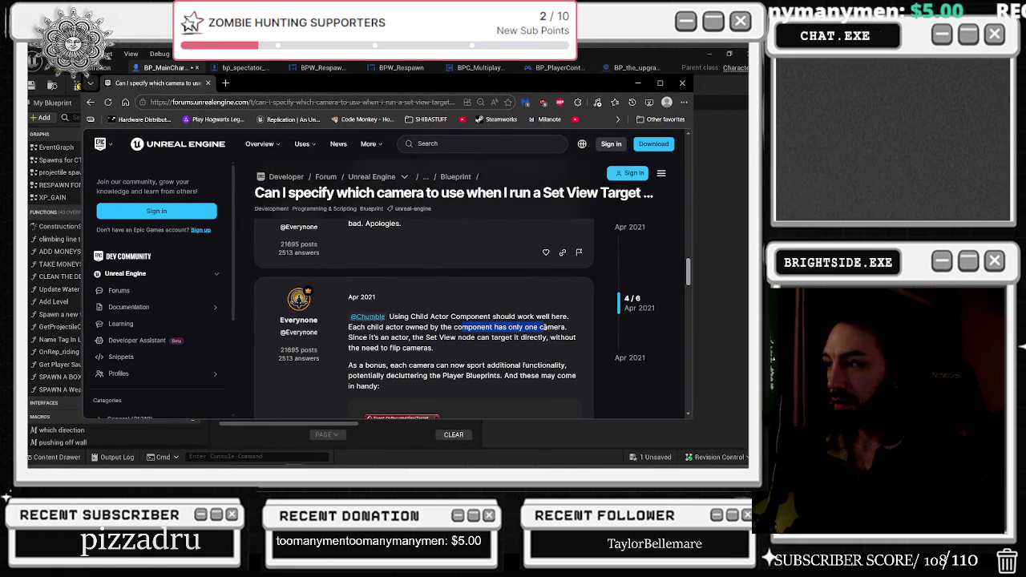
- Read down the thread's Child Actor Component advice, then go back to the Google results
scroll(449, 327, down, 2)
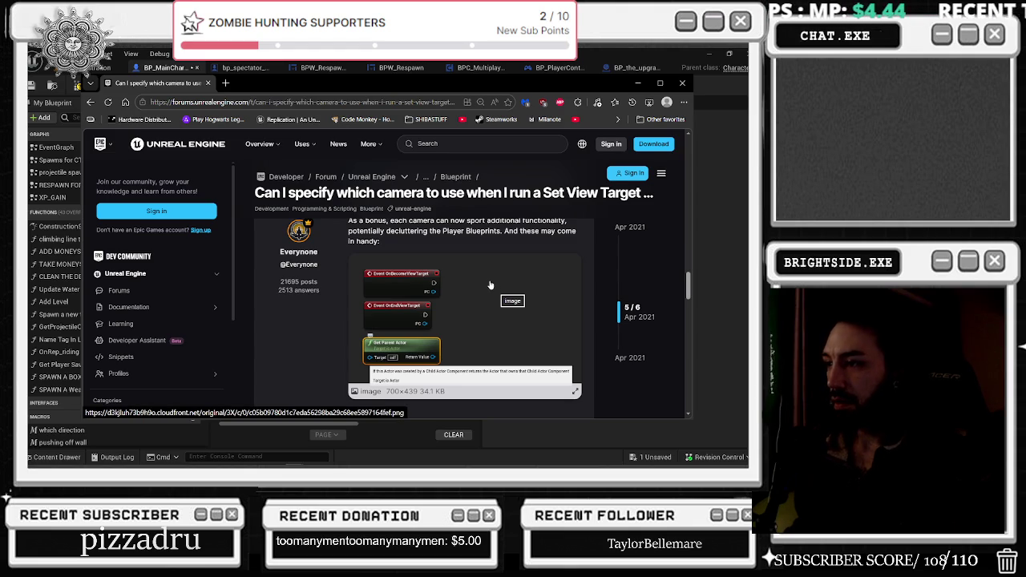
scroll(490, 284, down, 3)
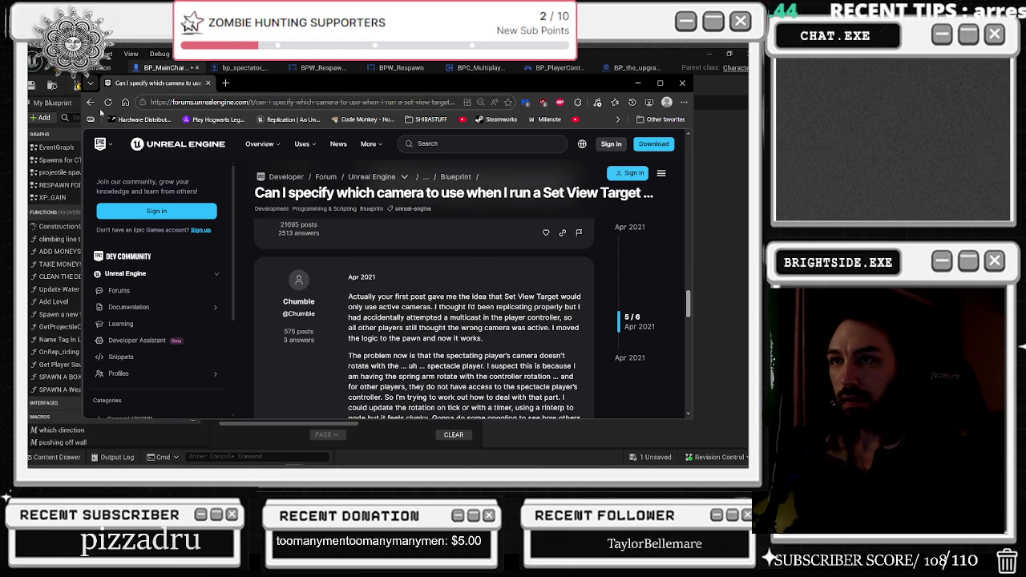
click(90, 103)
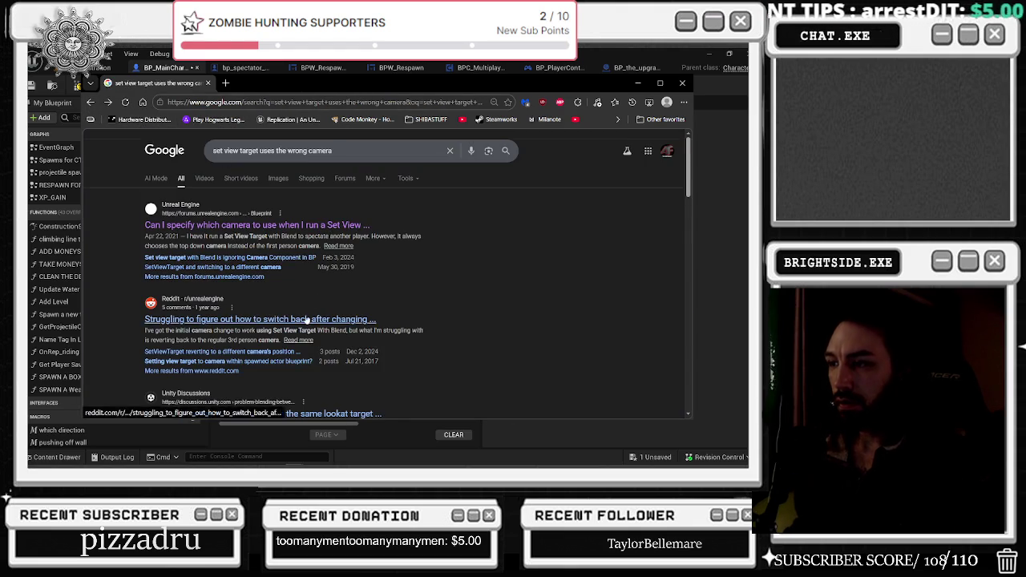
- Glance at the Unity discussion on blending two cameras and return to the results
scroll(337, 321, down, 3)
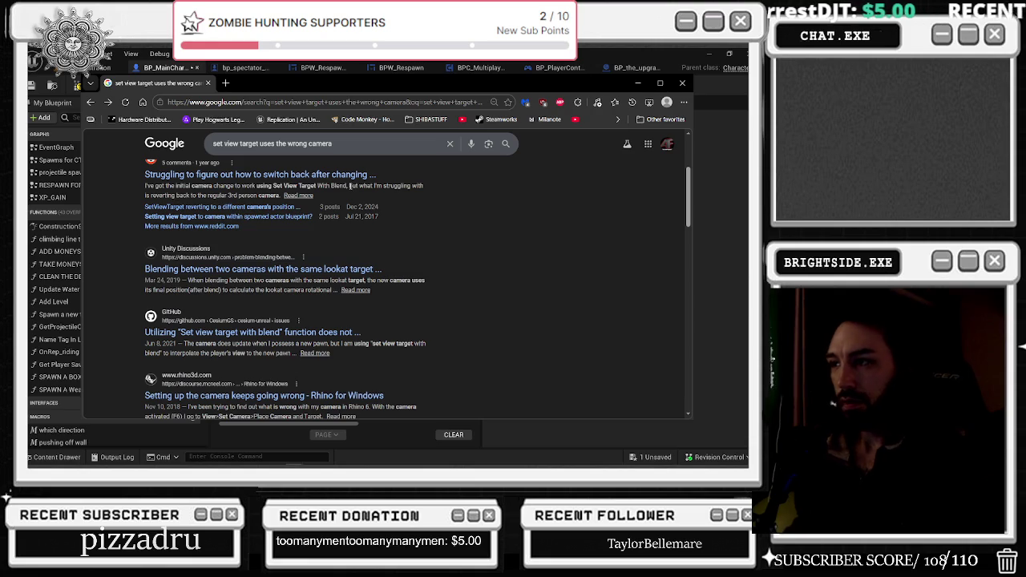
click(258, 268)
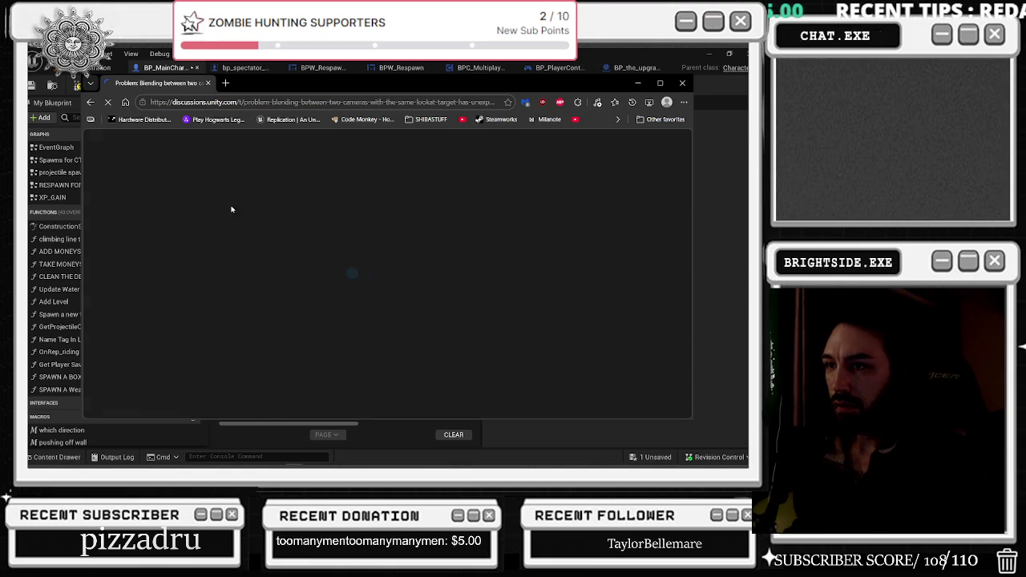
key(alt+Left)
scroll(309, 216, up, 3)
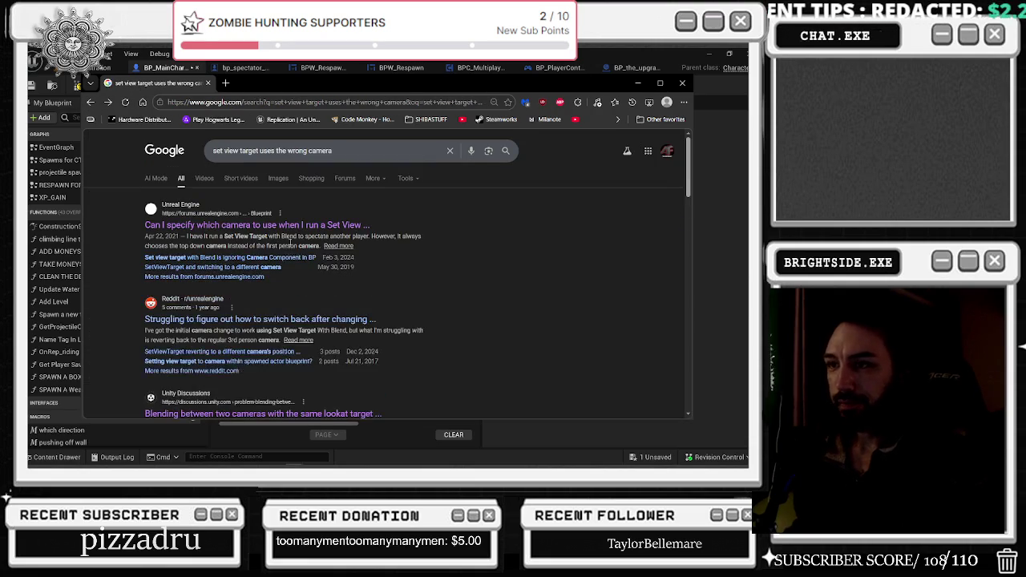
- Open the Reddit thread on switching cameras back and read its post and replies
click(321, 322)
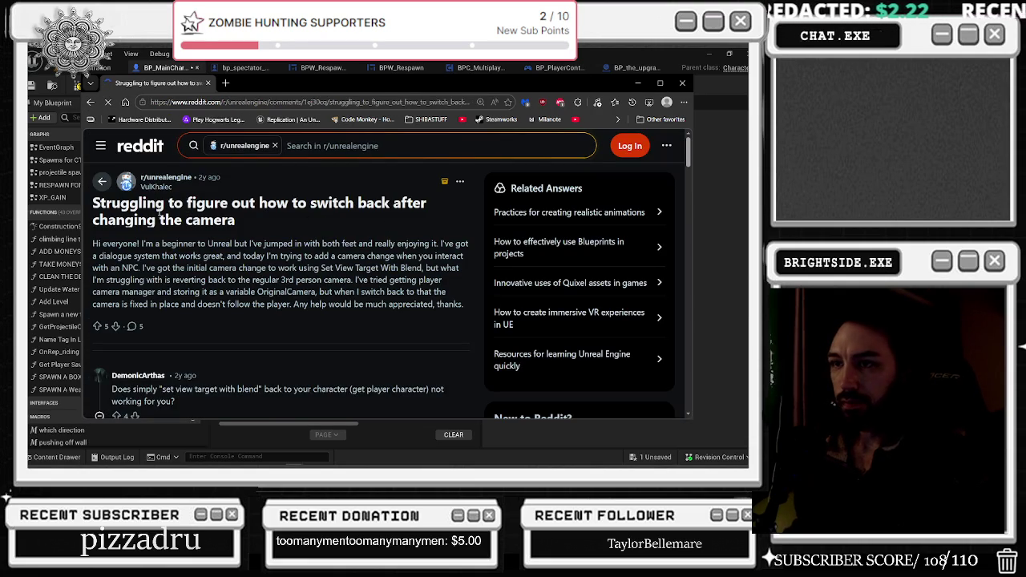
triple_click(168, 211)
drag(185, 255, 184, 268)
scroll(289, 260, down, 3)
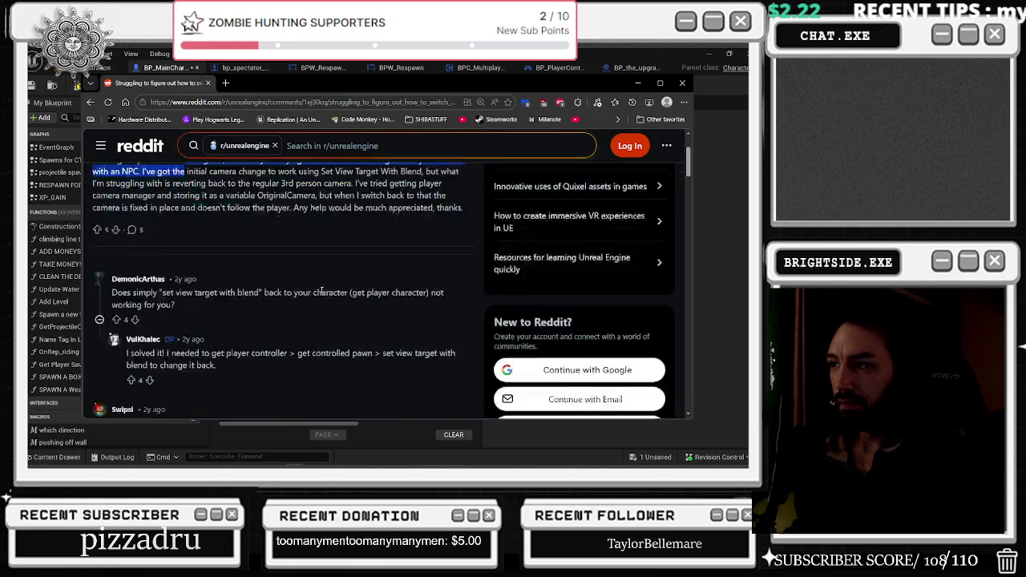
drag(141, 192, 425, 213)
drag(237, 257, 397, 258)
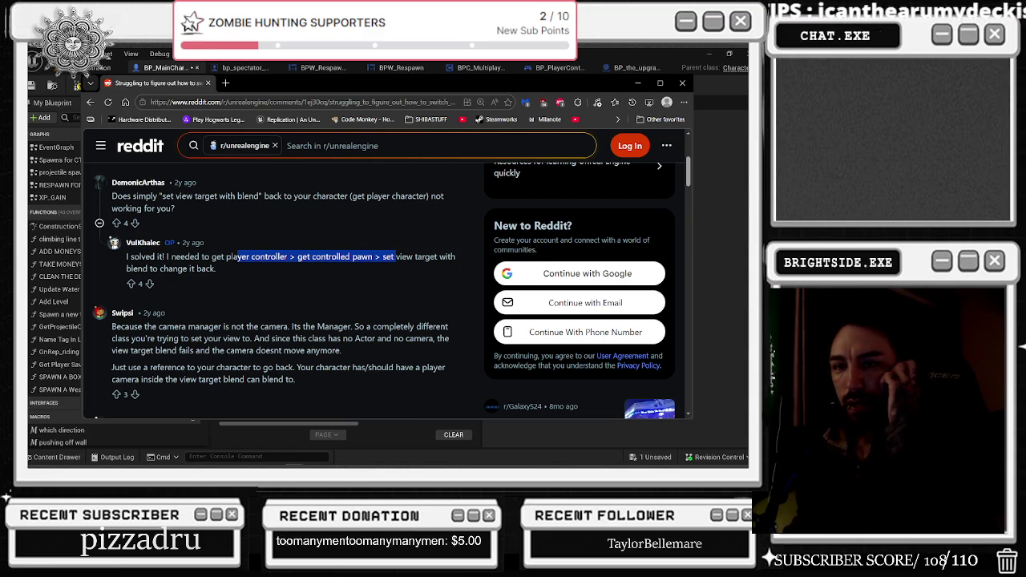
- Finish the Reddit thread, go back to Google, then return to Unreal's Set View Target with Blend node
key(alt+Tab)
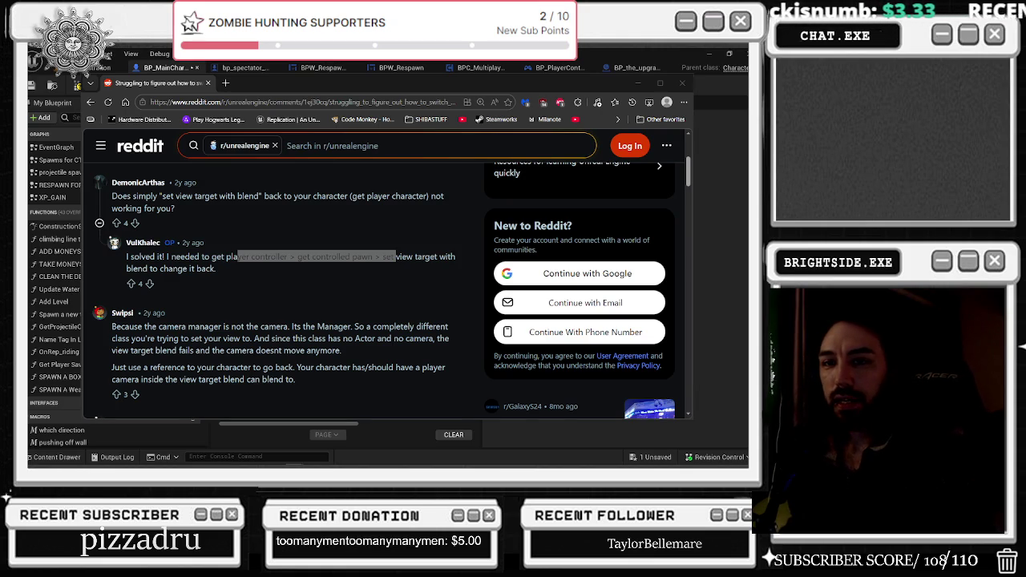
key(alt+Tab)
click(222, 295)
scroll(222, 295, down, 3)
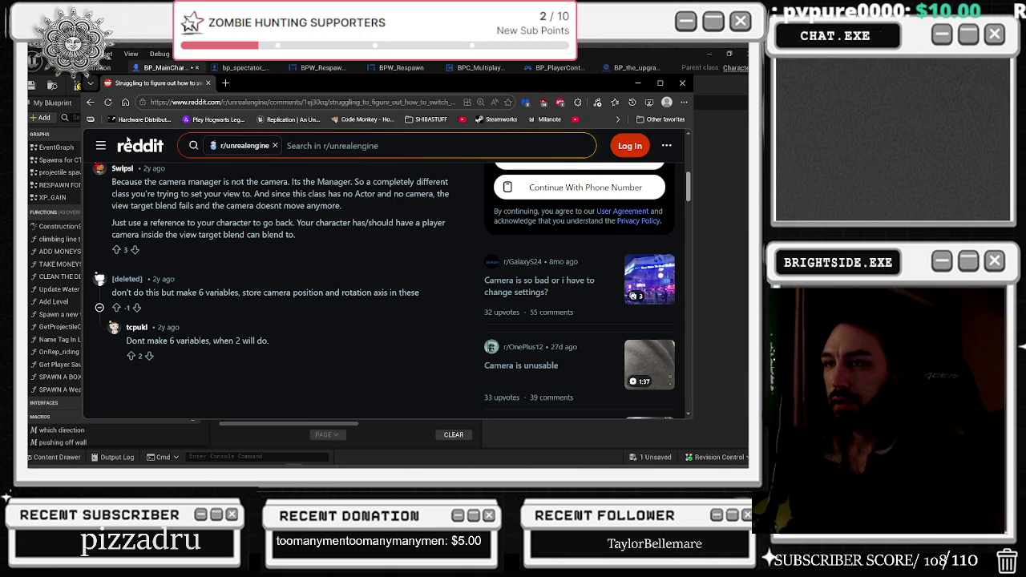
click(91, 102)
scroll(328, 291, down, 3)
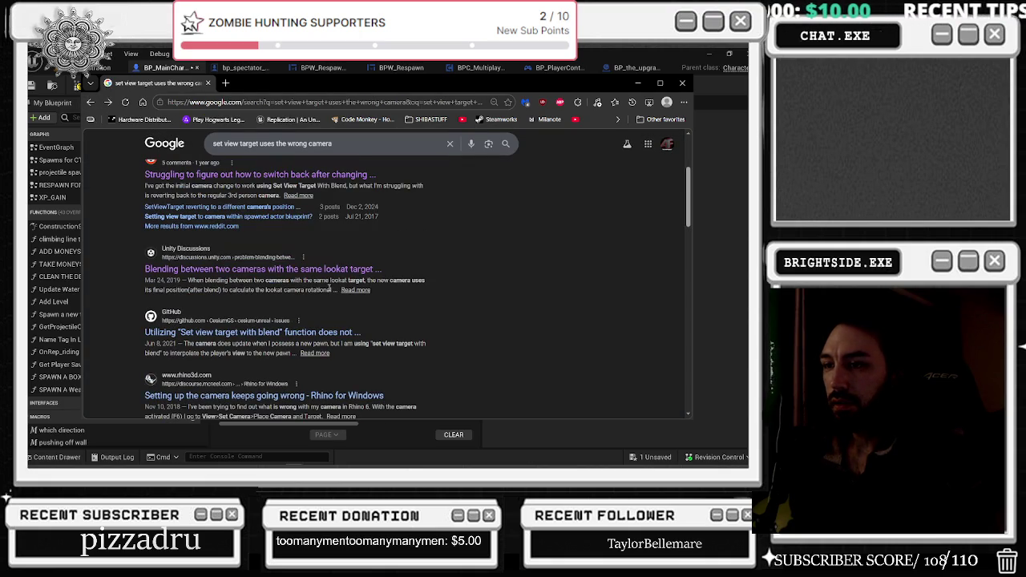
scroll(328, 290, down, 1)
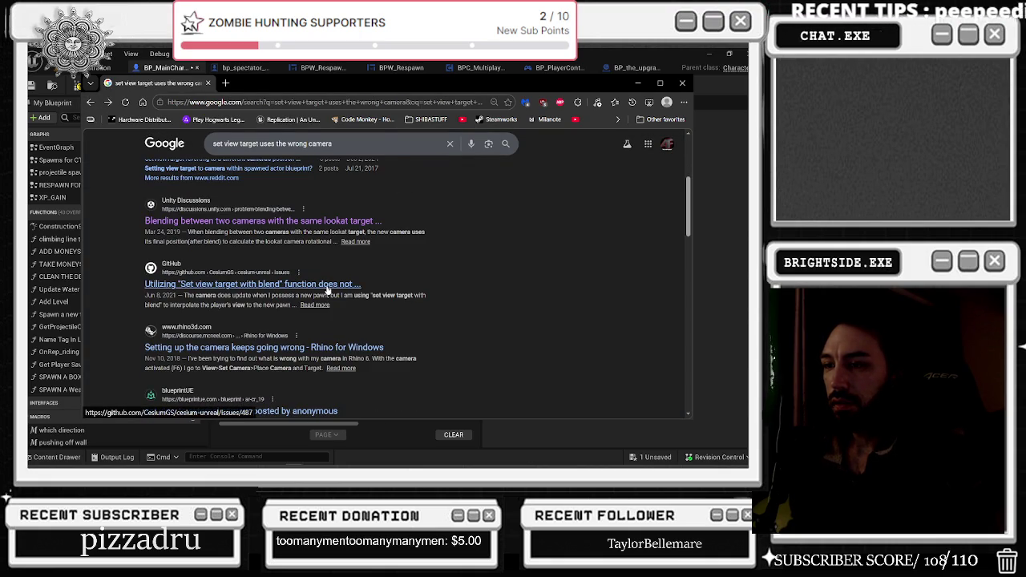
scroll(328, 290, down, 2)
key(alt+Tab)
scroll(436, 302, up, 3)
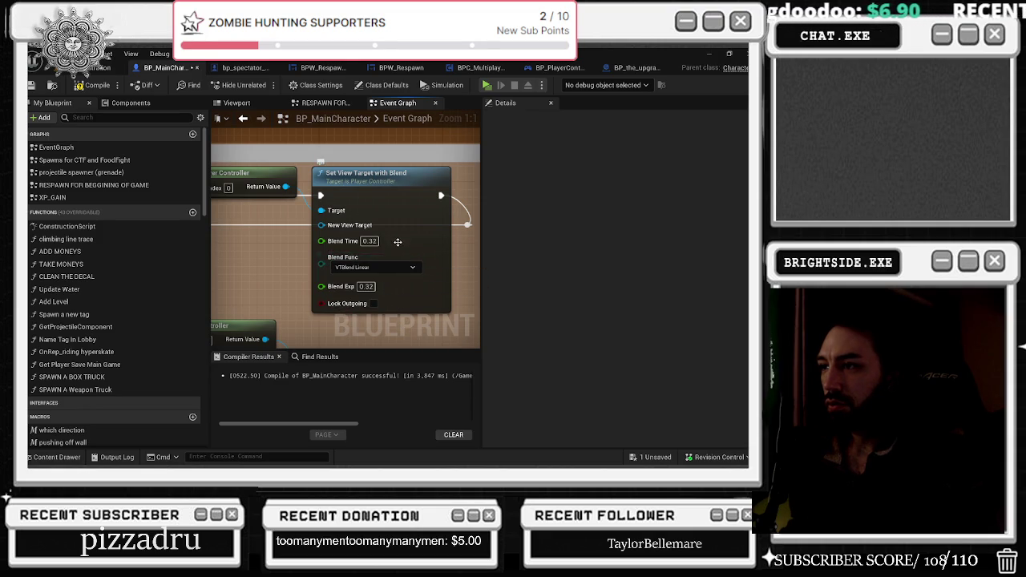
- Wire a connection into Set View Target with Blend's New View Target pin and nudge the reroute knot down
drag(288, 213, 343, 231)
scroll(343, 231, down, 2)
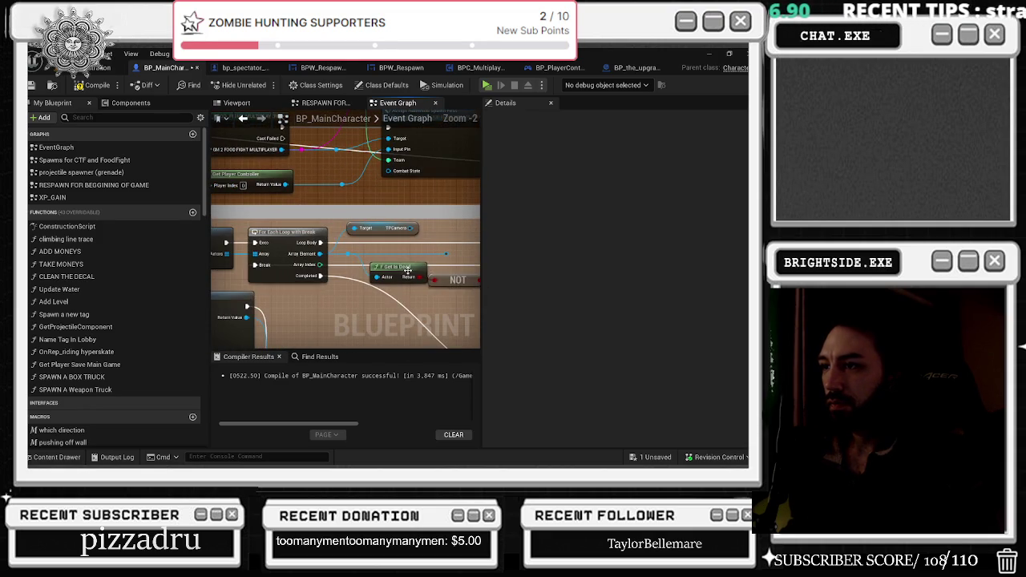
scroll(470, 264, up, 2)
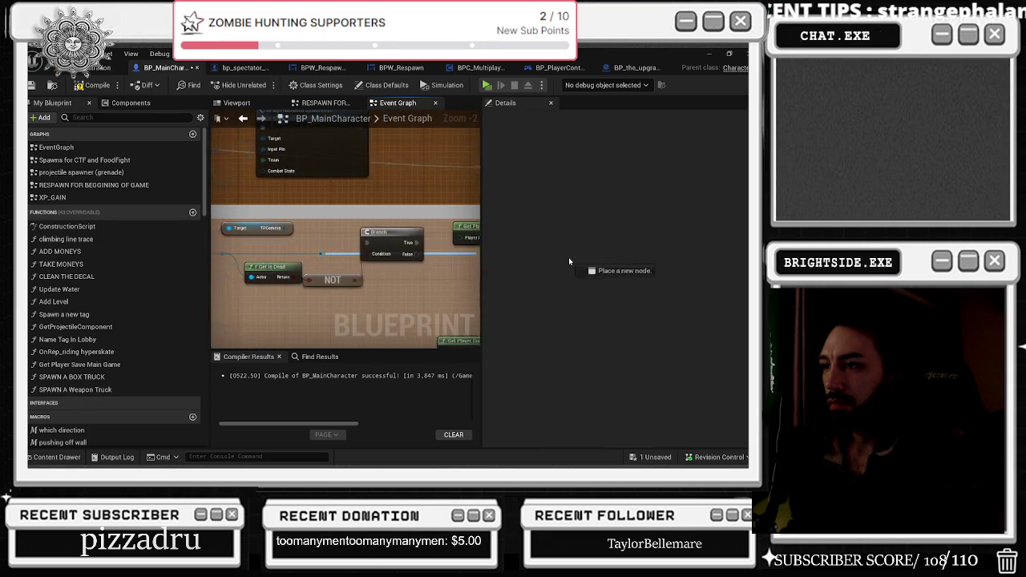
mouse_move(404, 268)
mouse_down()
mouse_move(473, 257)
mouse_move(280, 244)
mouse_move(587, 265)
mouse_move(389, 252)
mouse_move(400, 256)
mouse_up()
scroll(368, 251, down, 2)
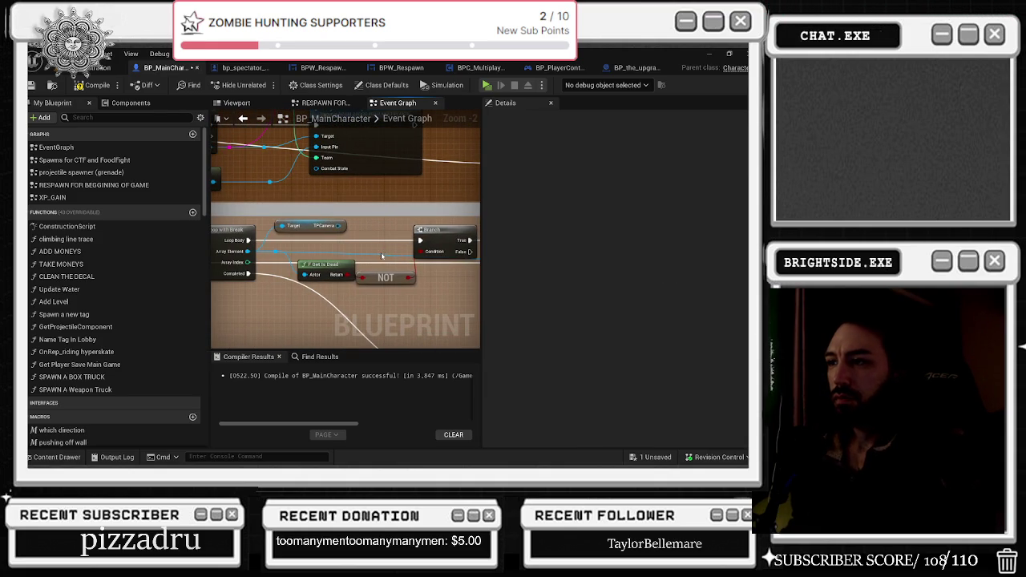
mouse_move(276, 255)
mouse_down()
mouse_move(277, 265)
mouse_move(287, 246)
mouse_move(305, 274)
mouse_up()
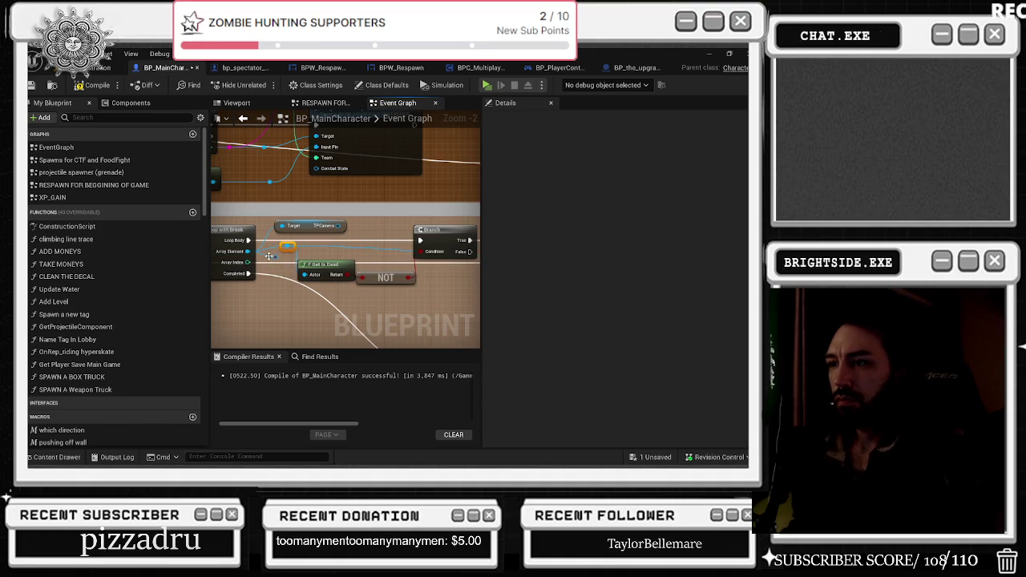
- Compile BP_MainCharacter and switch to the level editor's message log
drag(393, 238, 359, 243)
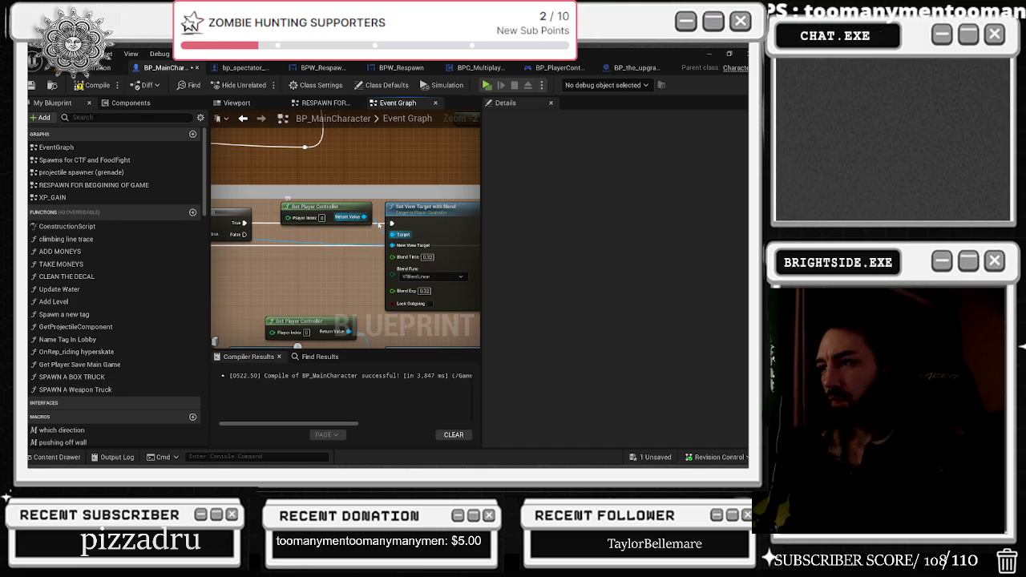
drag(416, 200, 310, 194)
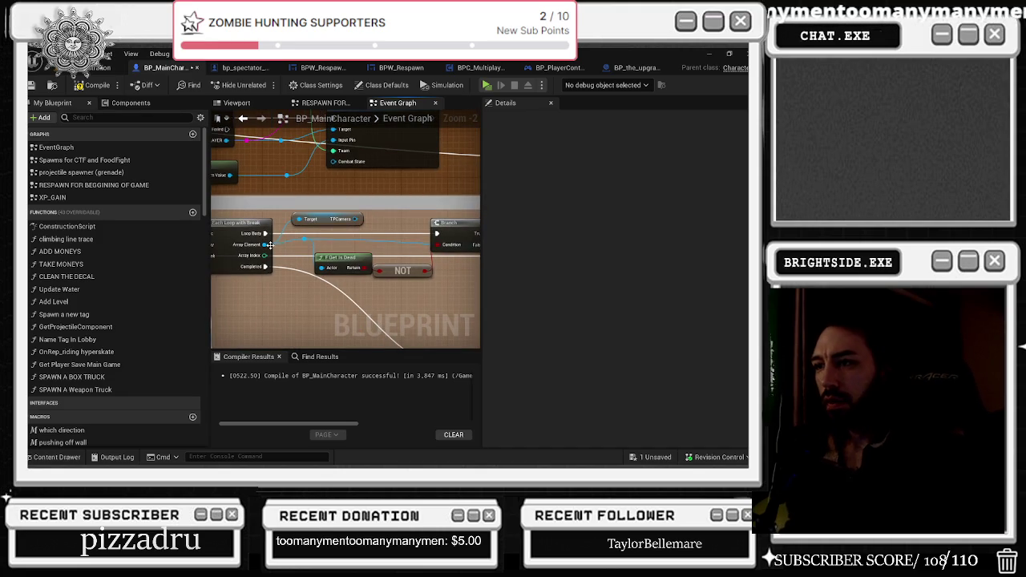
click(97, 85)
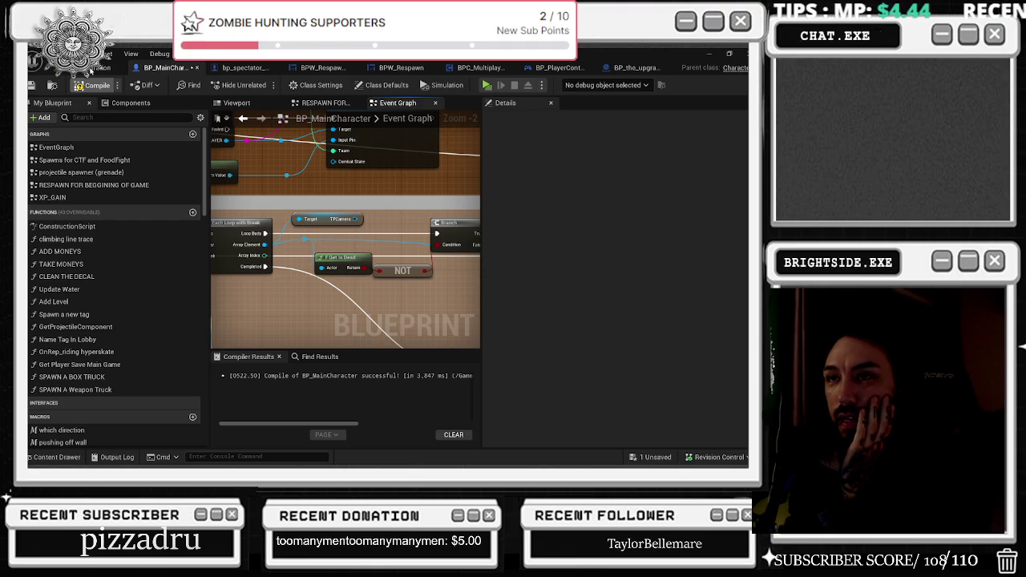
key(ctrl+Tab)
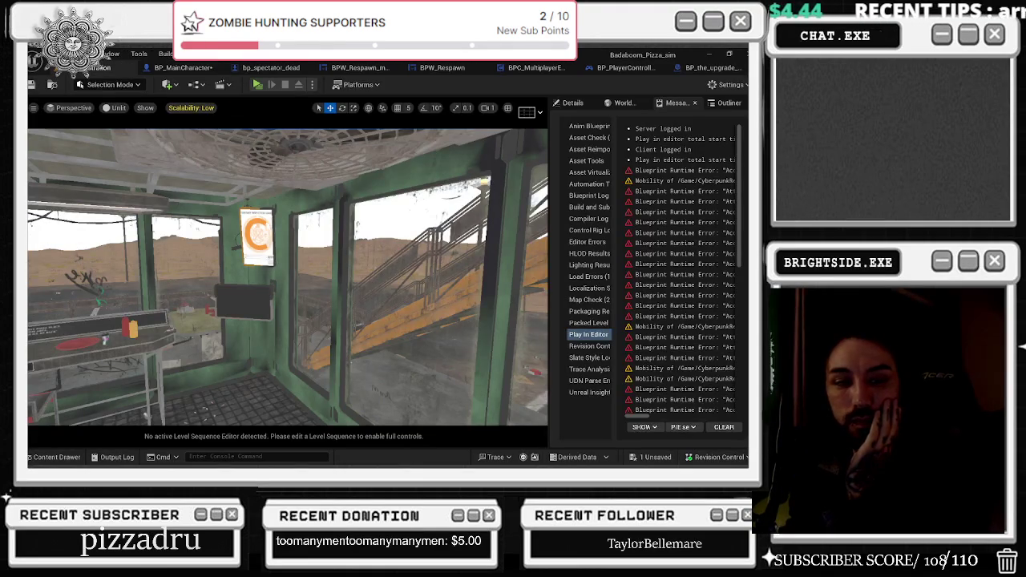
- Save the unsaved blueprint, run a Play In Editor test, then stop it
click(649, 457)
click(469, 370)
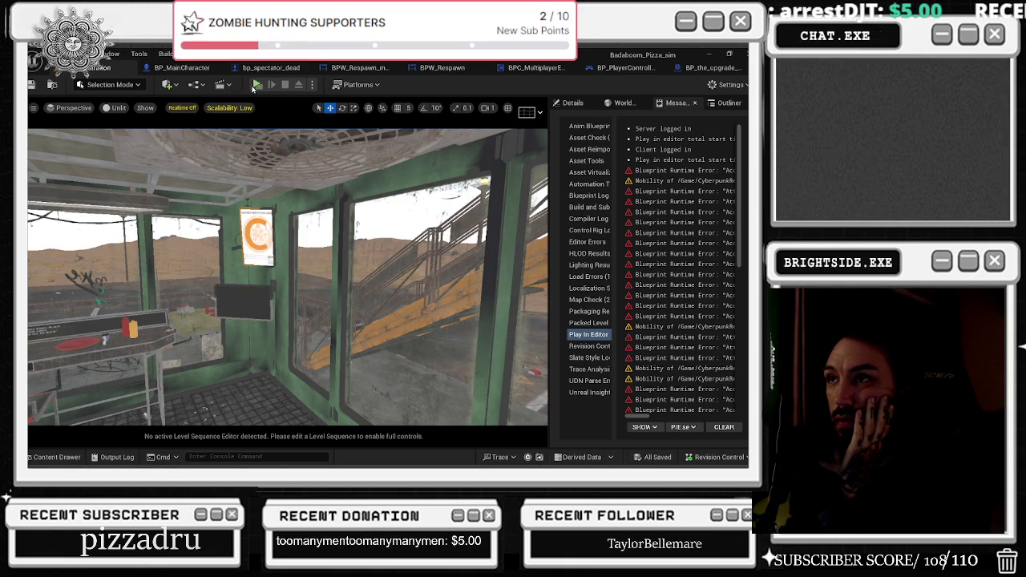
key(alt+p)
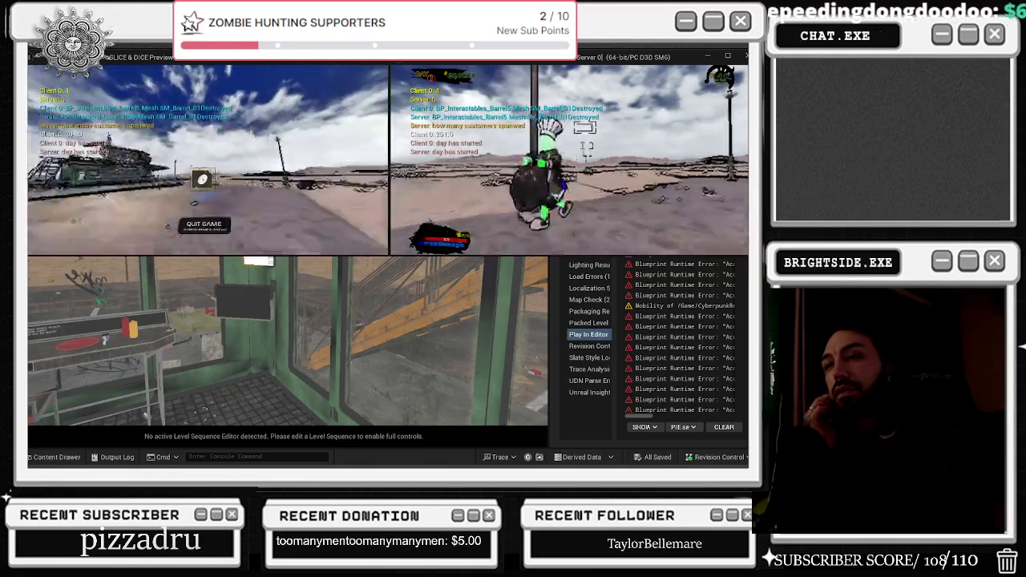
key(Escape)
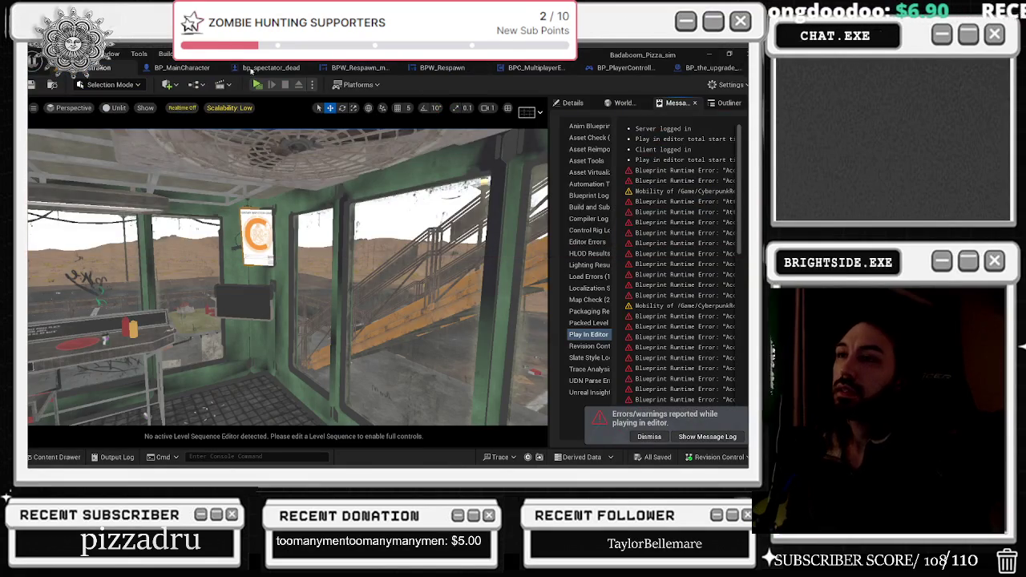
- Inspect the camera nodes in BP_MainCharacter's graph, then bring the Google results forward
click(192, 69)
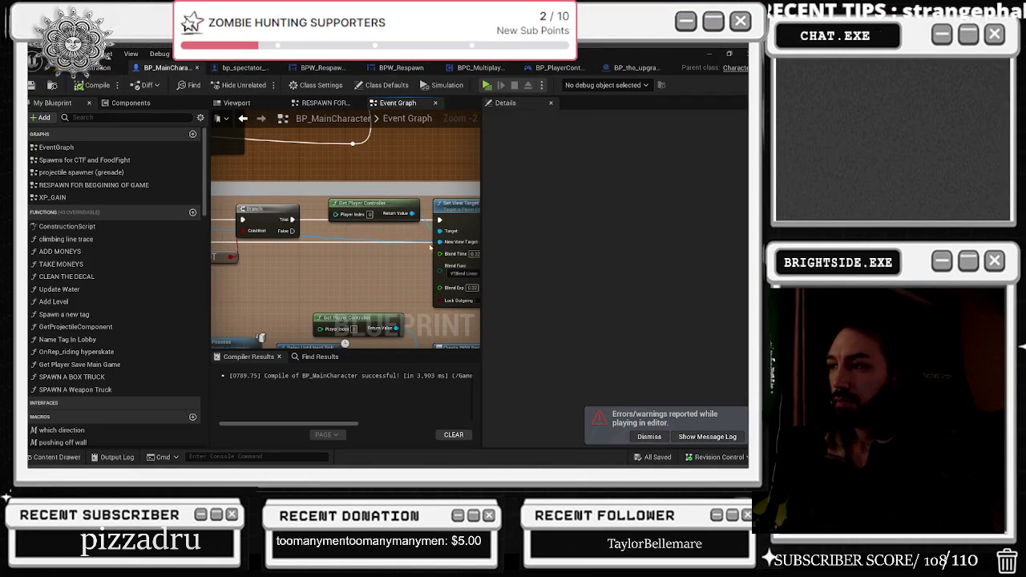
drag(394, 255, 342, 248)
drag(357, 243, 384, 243)
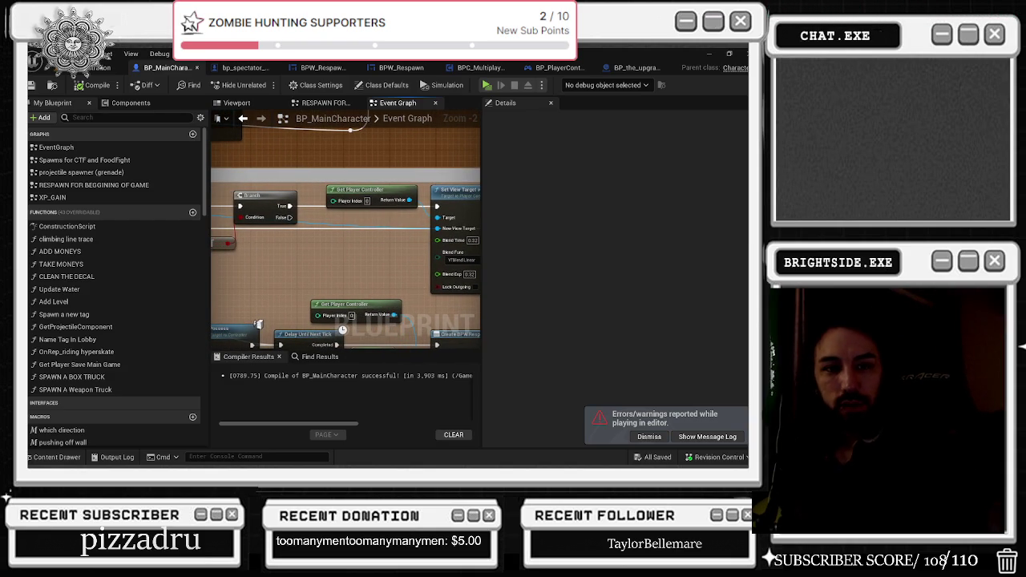
key(alt+Tab)
click(549, 224)
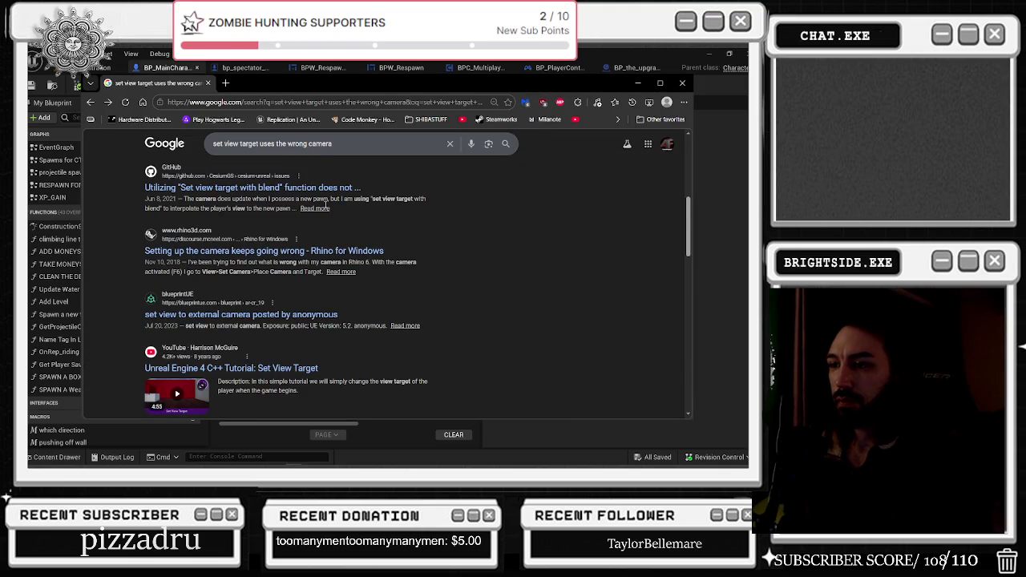
- Search Google for 'other camera nodes like set view target'
scroll(345, 255, down, 2)
triple_click(321, 144)
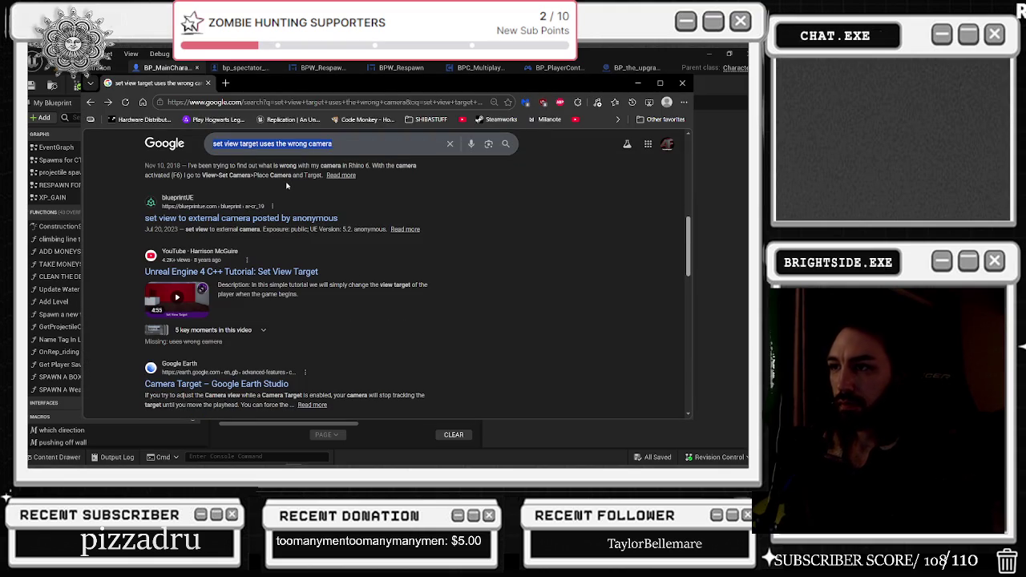
text(set view tar)
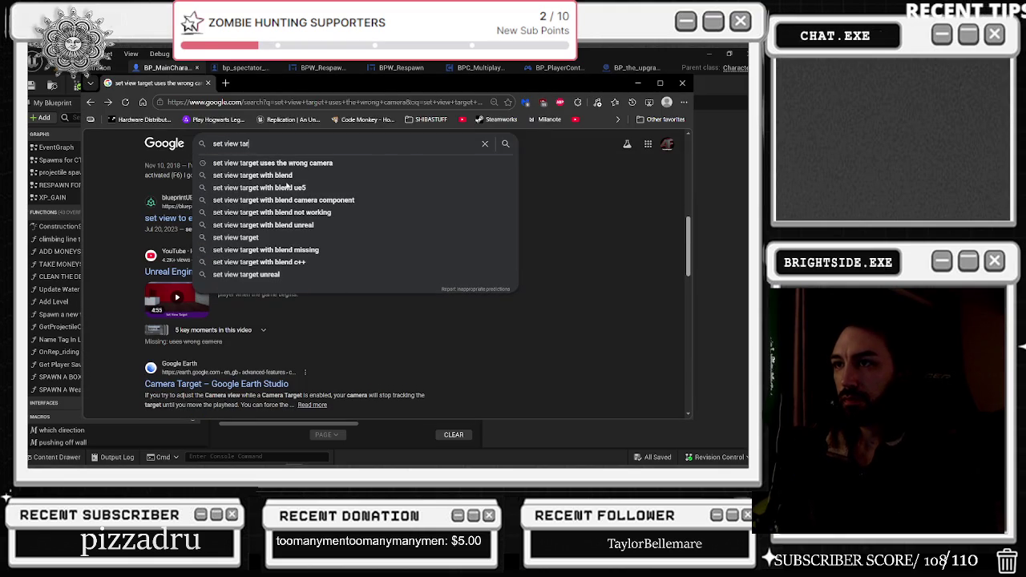
text(get)
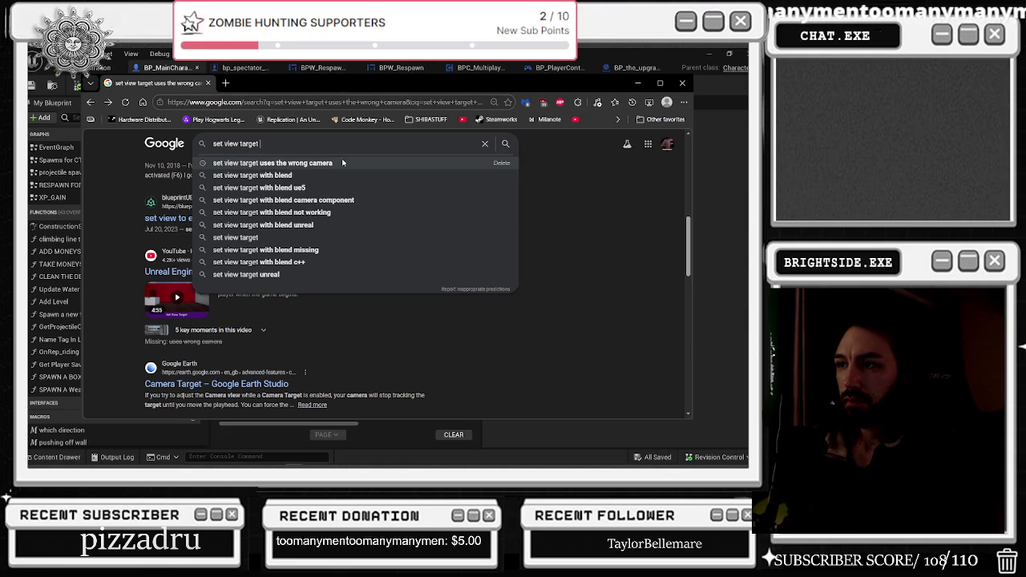
drag(273, 146, 164, 158)
key(Home)
text(other canme)
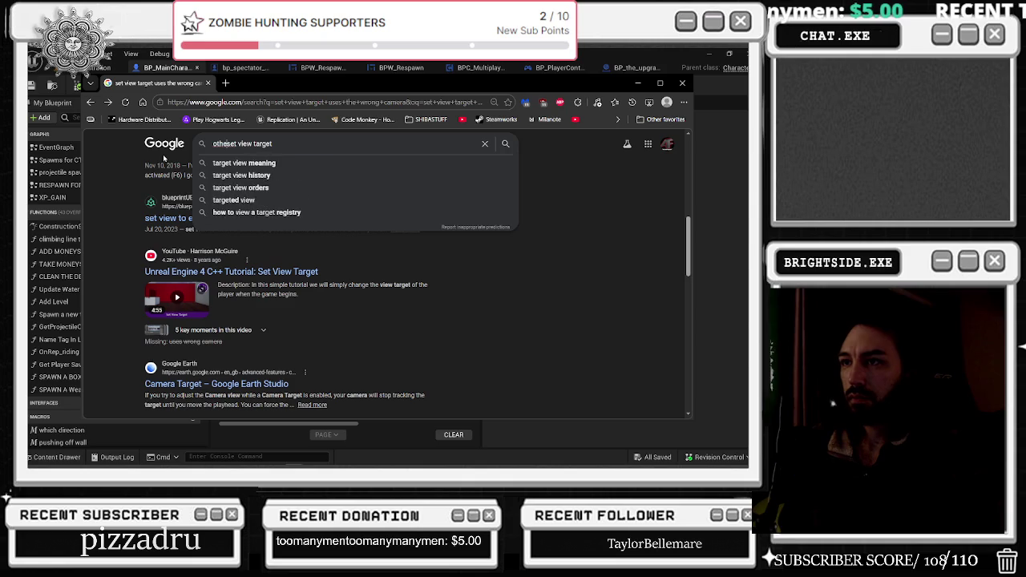
key(BackSpace)
key(BackSpace)
key(BackSpace)
text(mera nodes )
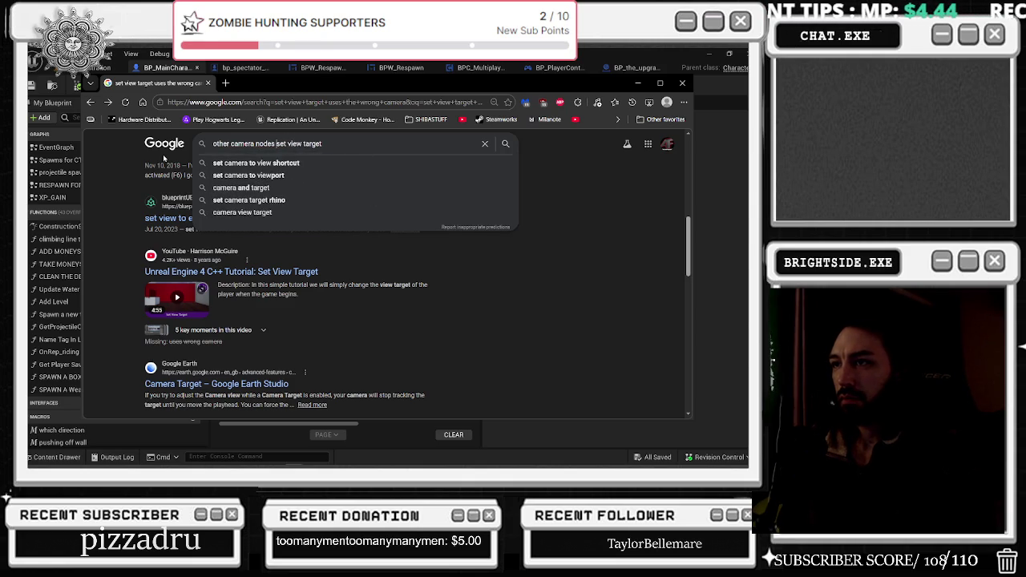
text(like)
key(Return)
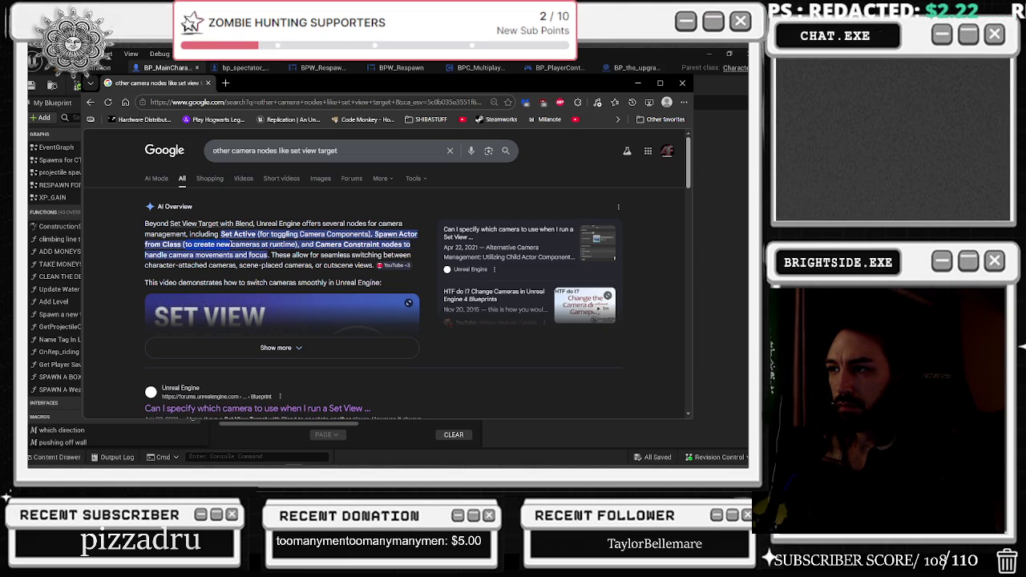
- Expand the AI Overview and scroll through its camera-switching node suggestions
mouse_move(230, 245)
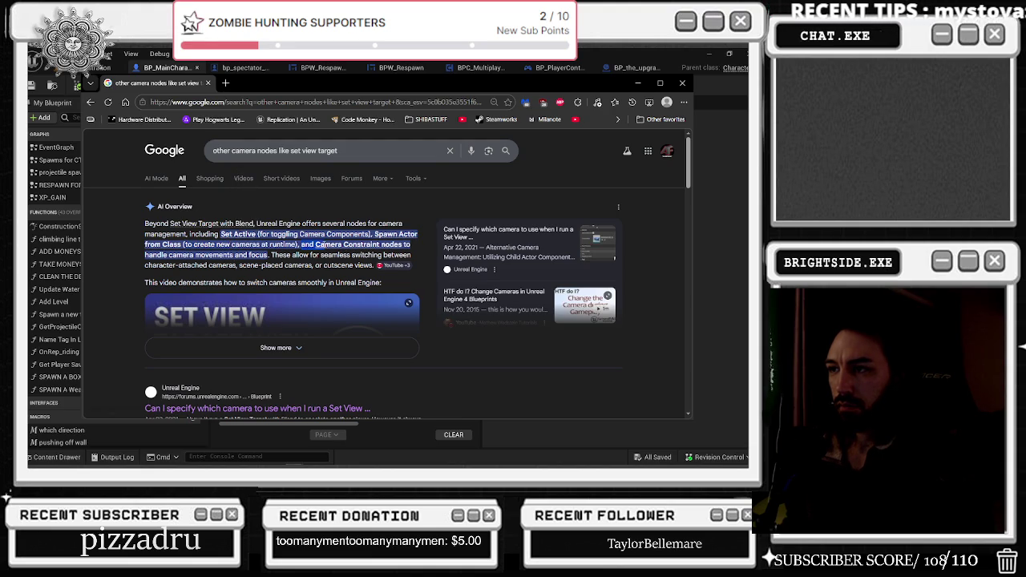
mouse_move(319, 262)
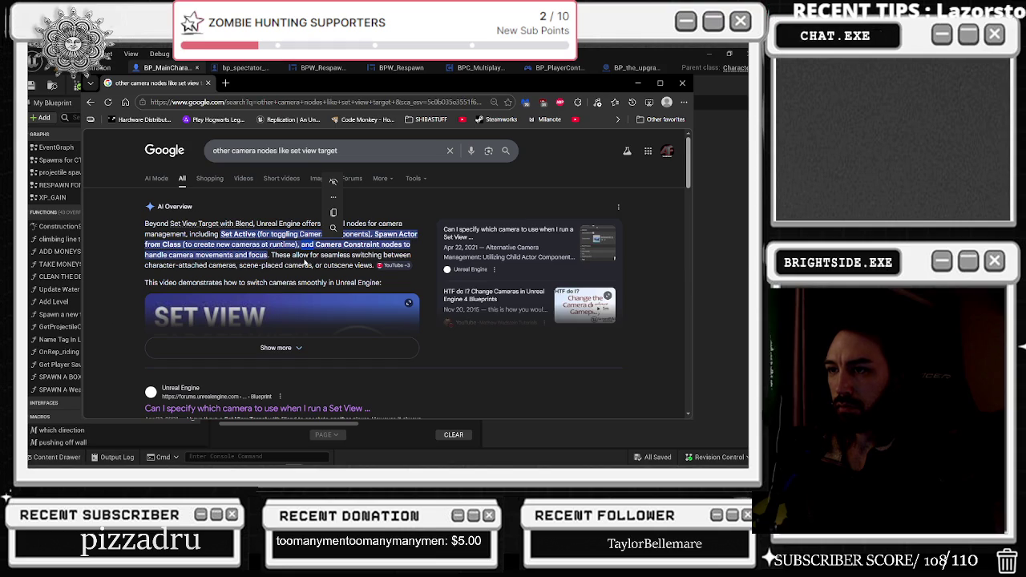
click(323, 350)
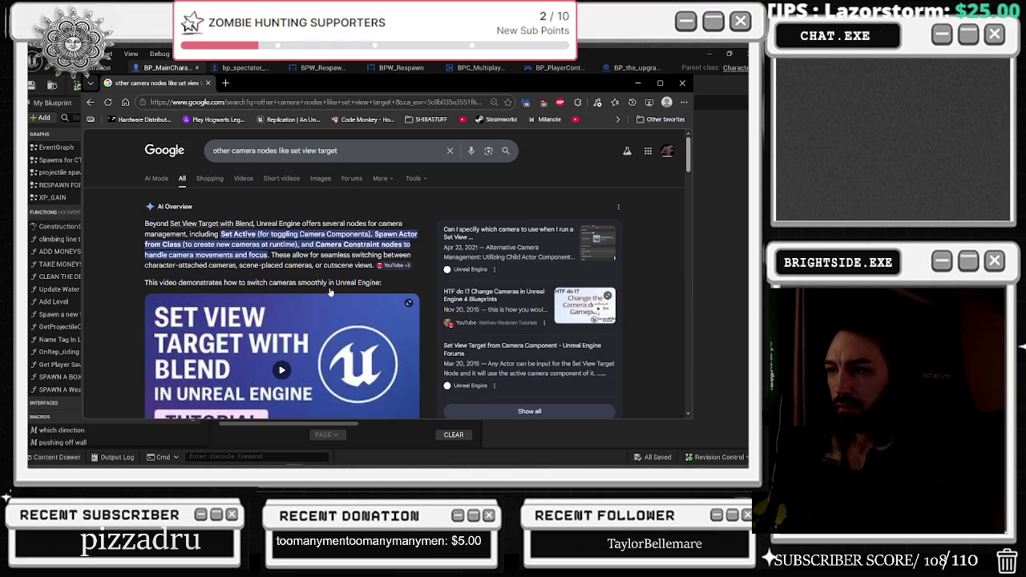
scroll(325, 253, down, 3)
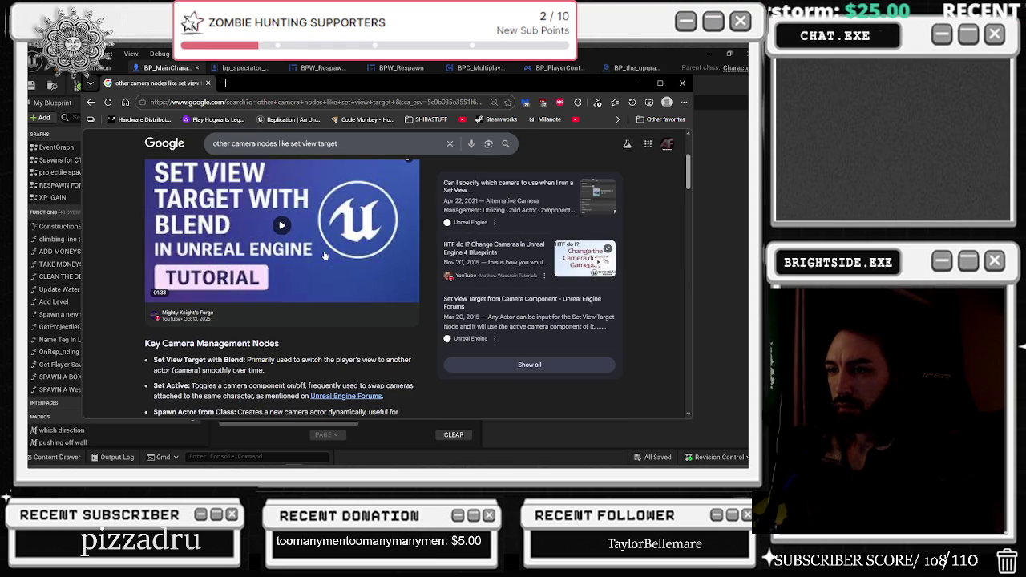
scroll(324, 255, down, 1)
scroll(325, 255, down, 8)
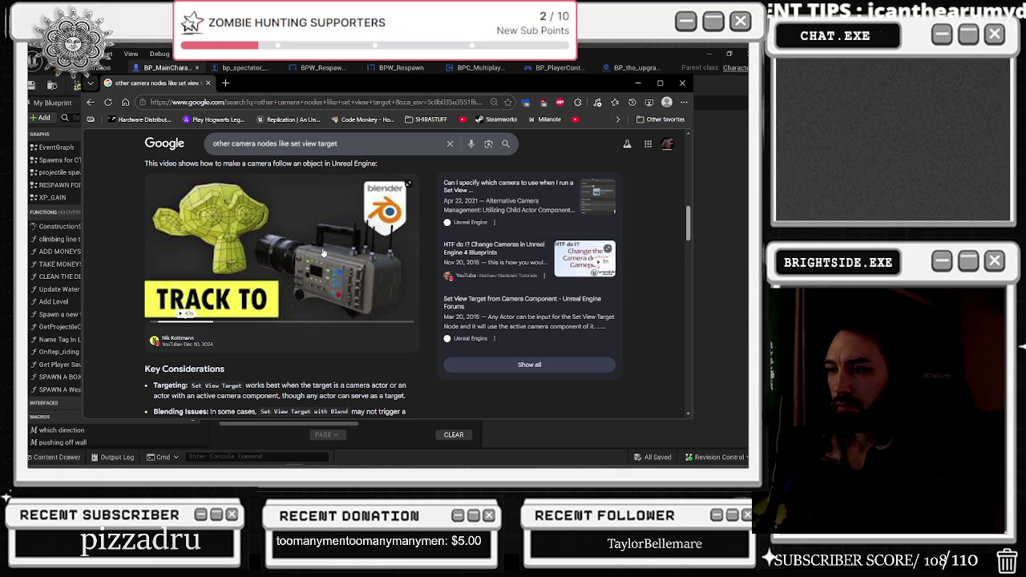
scroll(324, 252, down, 4)
scroll(323, 252, down, 4)
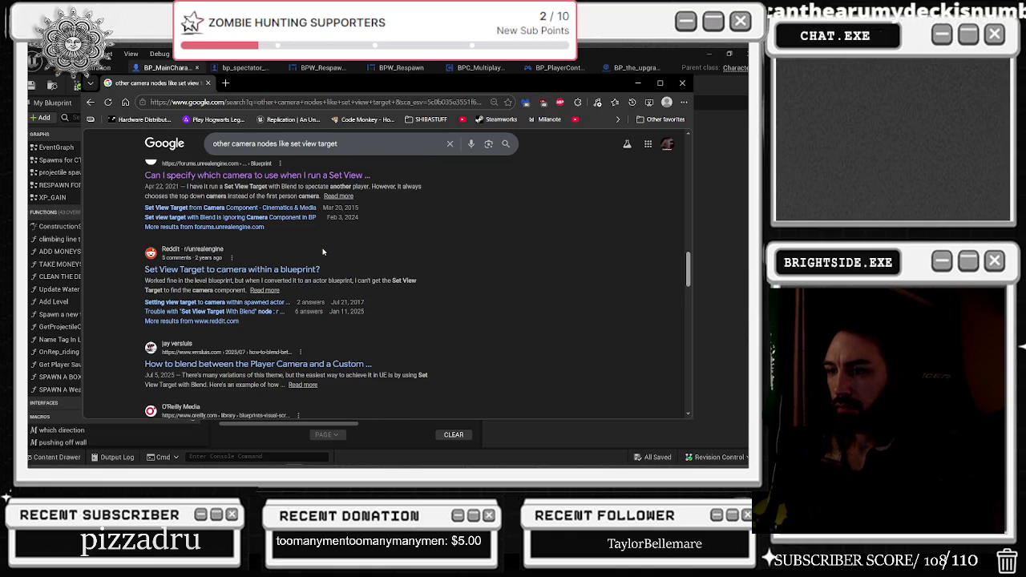
click(307, 270)
scroll(363, 275, down, 3)
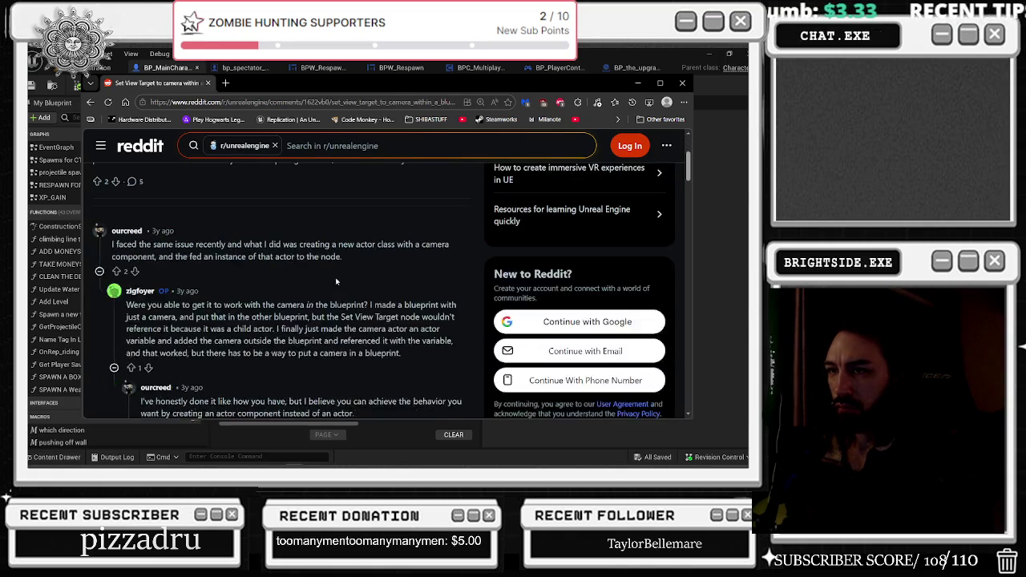
mouse_move(146, 244)
mouse_down()
mouse_move(308, 244)
mouse_move(338, 257)
mouse_up()
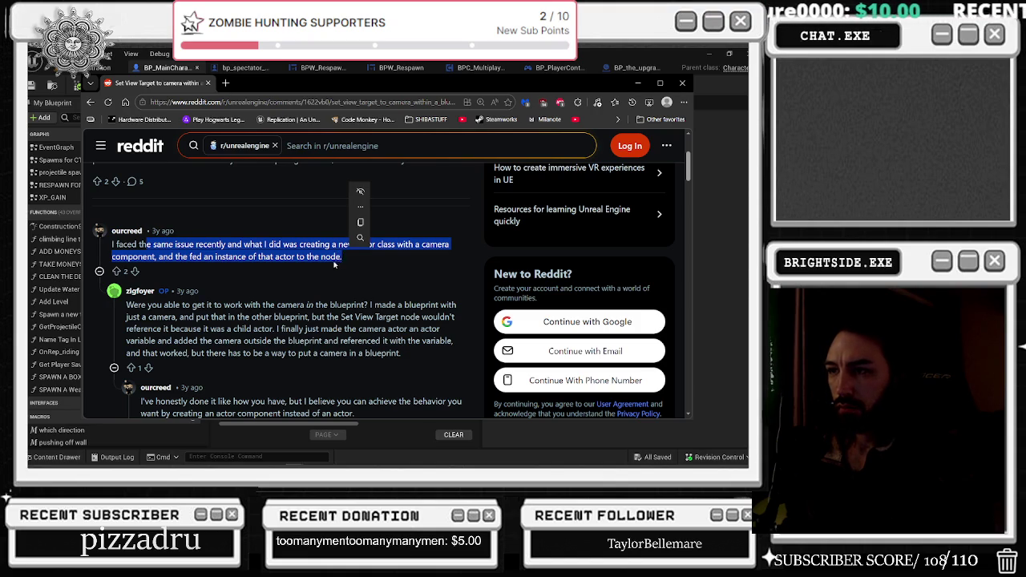
click(303, 253)
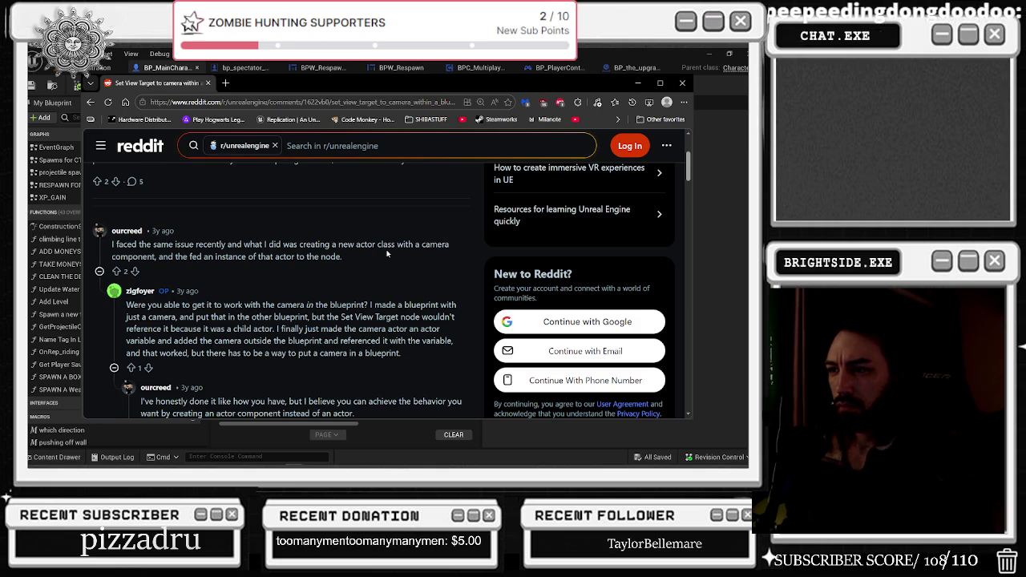
scroll(387, 253, down, 2)
drag(141, 256, 299, 286)
click(293, 311)
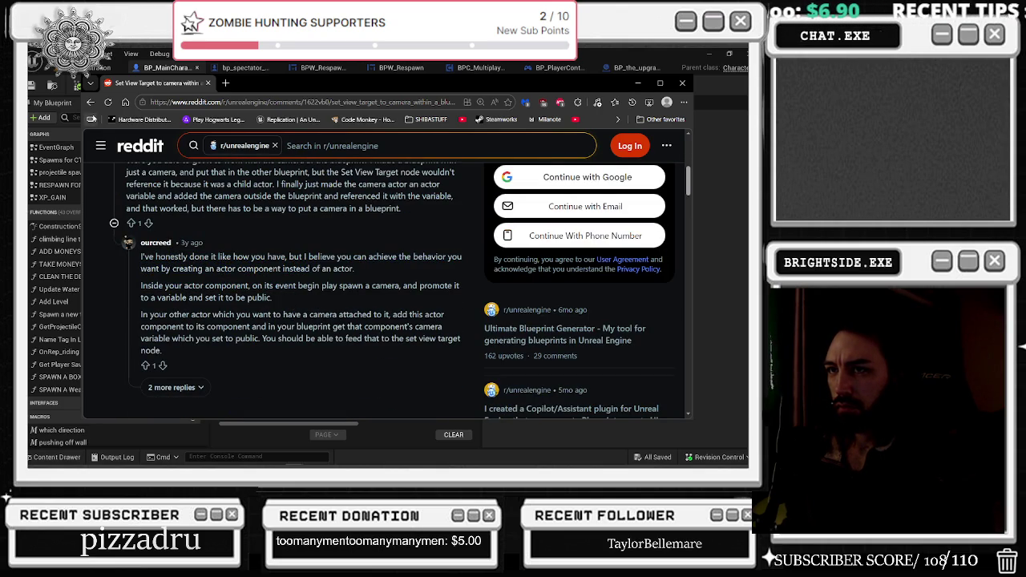
click(90, 102)
scroll(287, 358, down, 1)
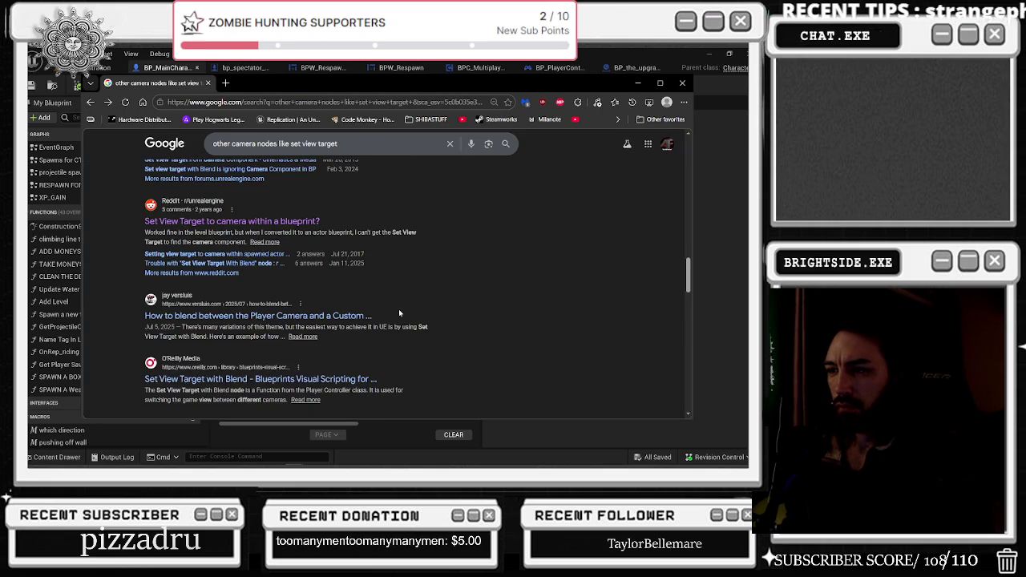
- Scroll through the Reddit, blog, O'Reilly and Epic results, then back up to the camera-blending blog result
scroll(344, 325, down, 1)
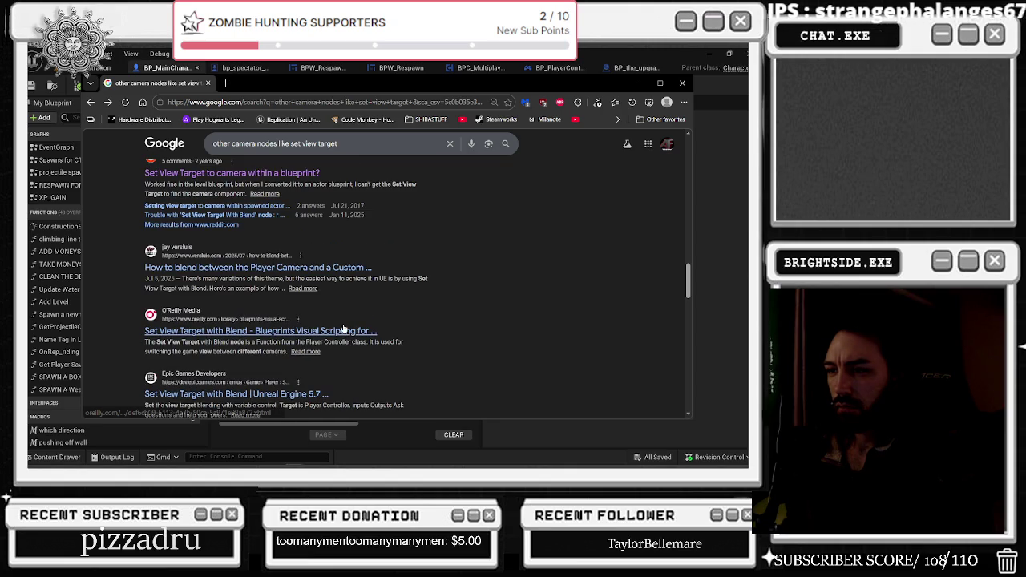
scroll(343, 327, down, 1)
scroll(323, 332, down, 1)
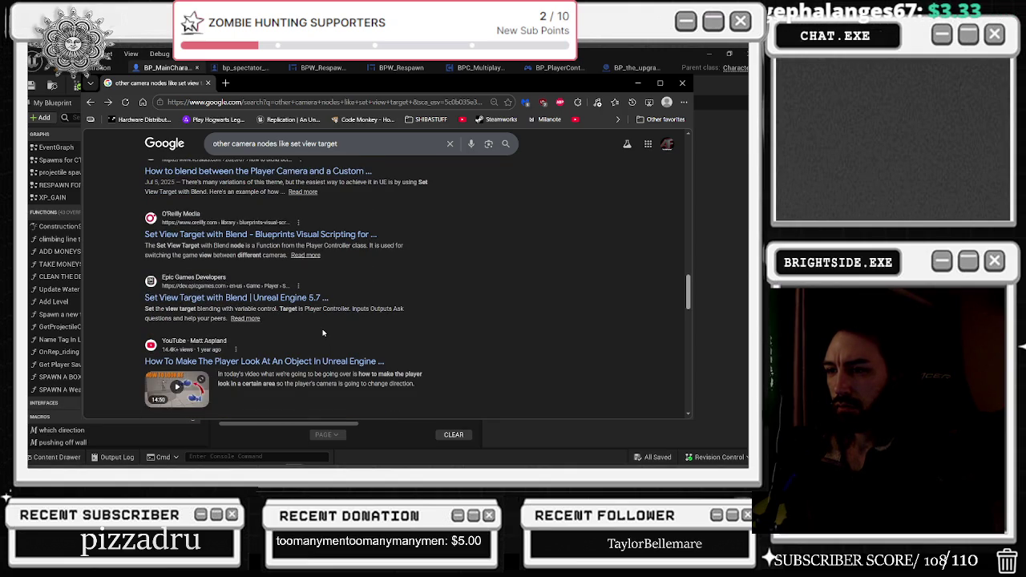
scroll(323, 333, down, 1)
scroll(323, 333, down, 1)
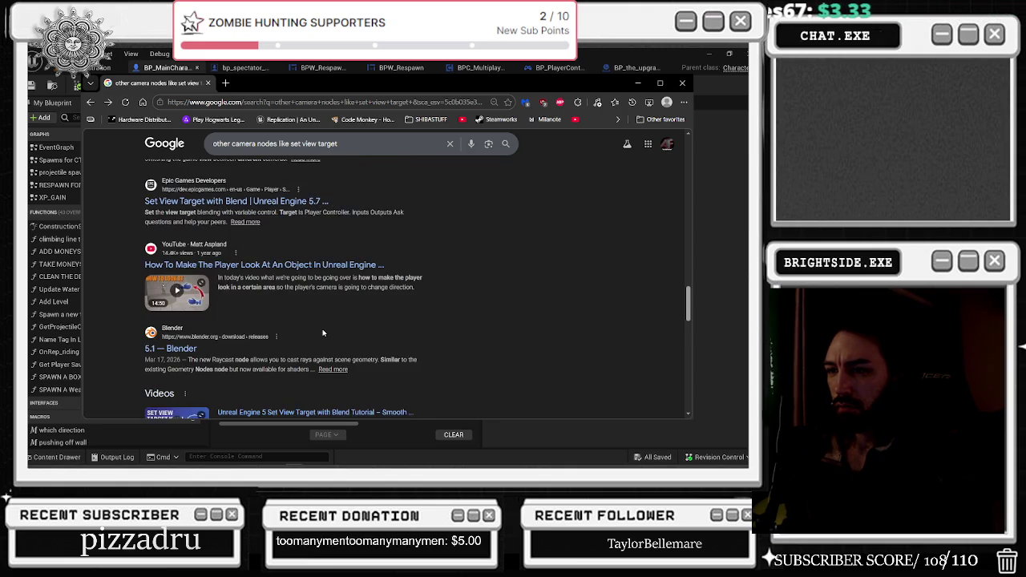
scroll(323, 333, down, 2)
scroll(323, 333, up, 10)
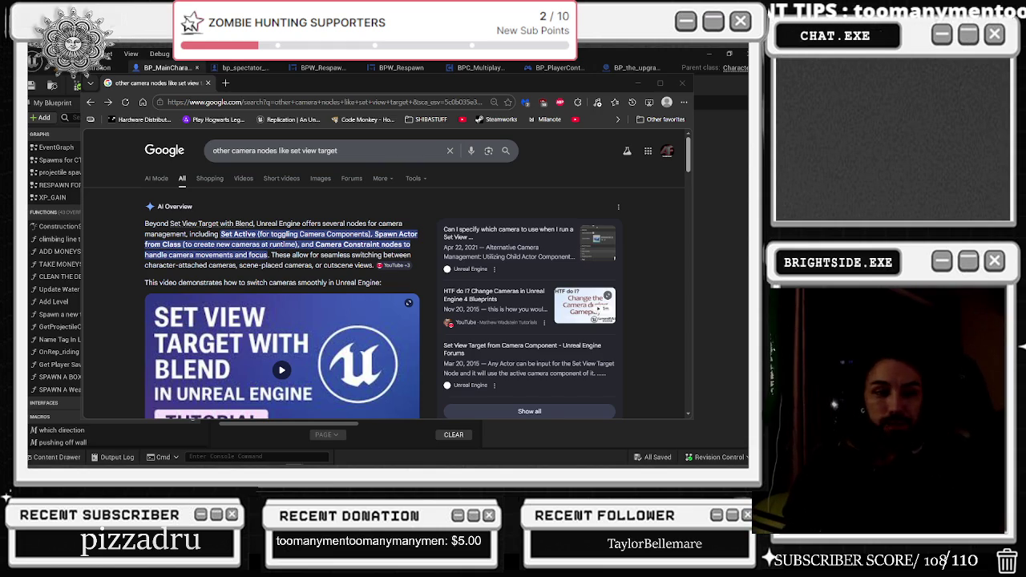
scroll(412, 267, down, 15)
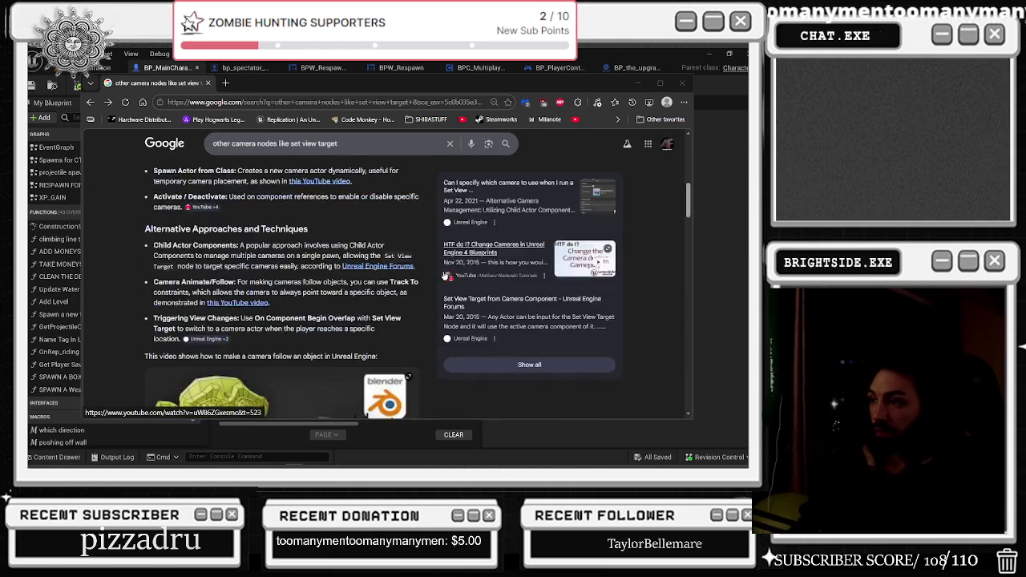
scroll(411, 267, down, 10)
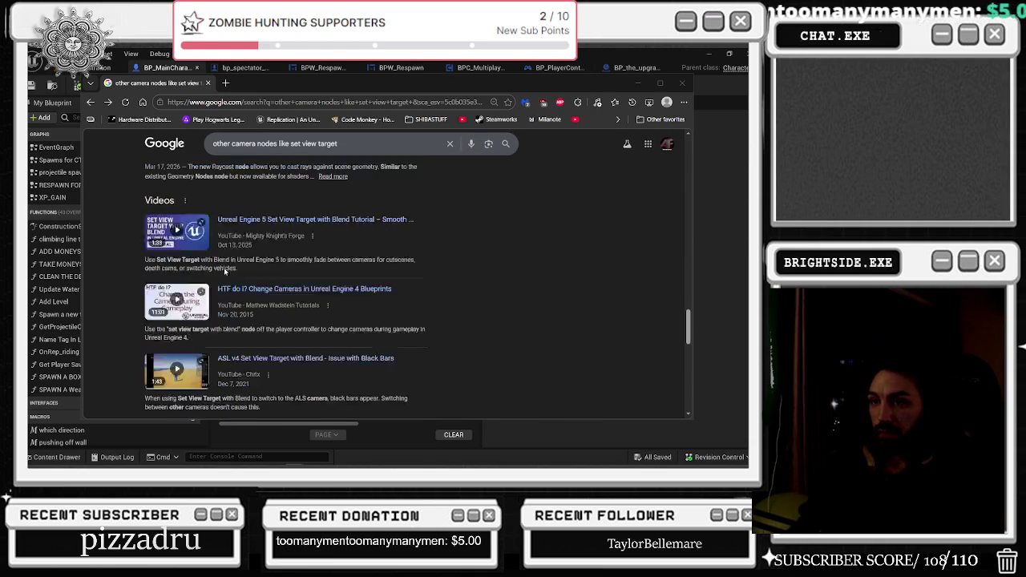
scroll(240, 360, down, 3)
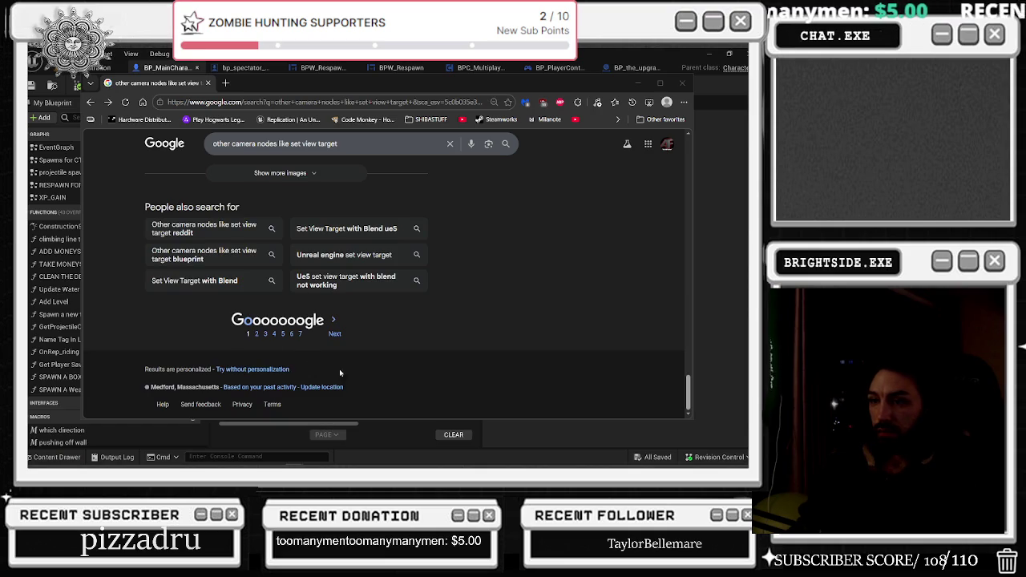
scroll(212, 324, up, 5)
scroll(315, 267, up, 5)
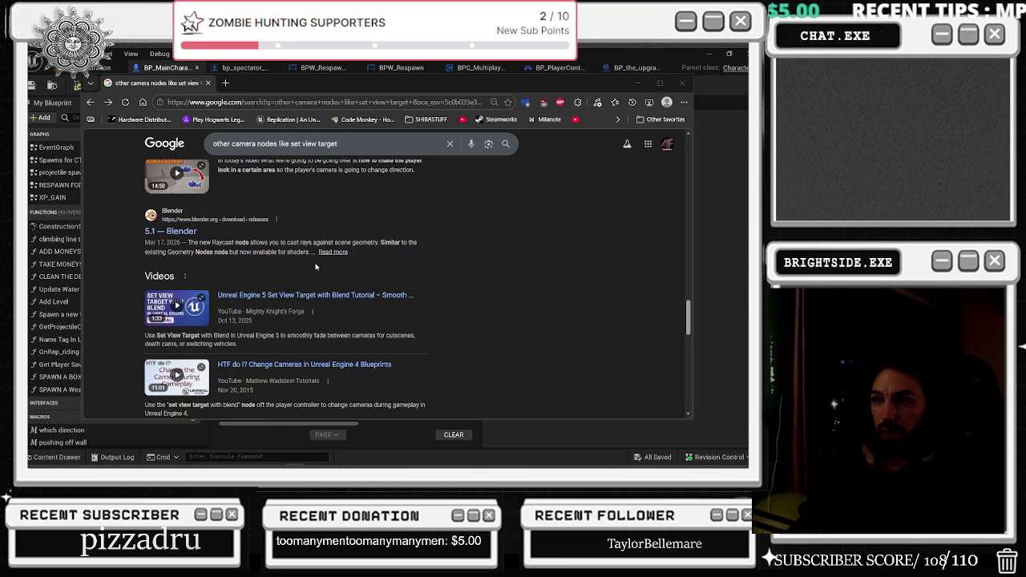
scroll(352, 224, up, 5)
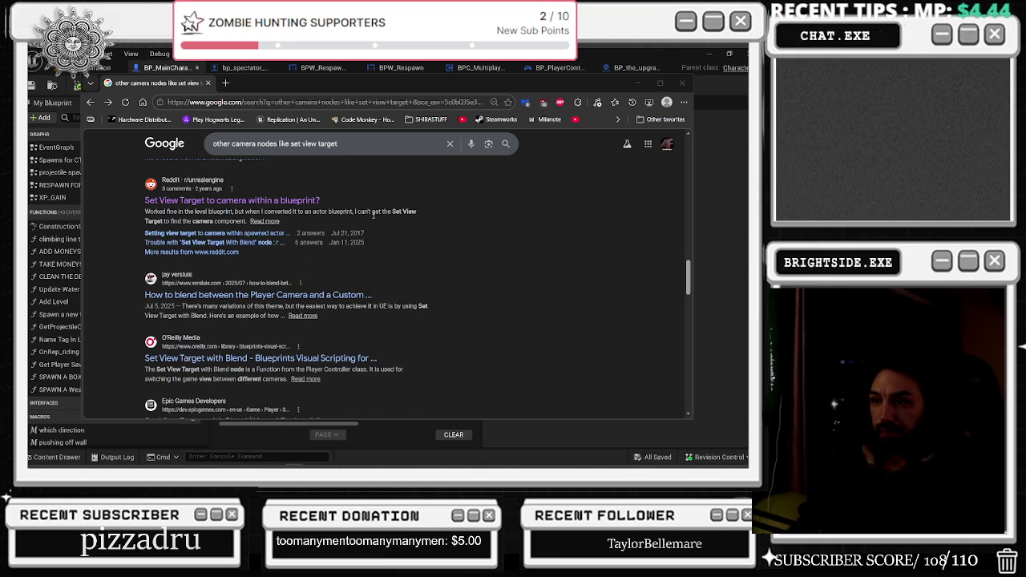
- Open the blog tutorial on blending cameras and scroll through its Set View Target with Blend examples
click(301, 290)
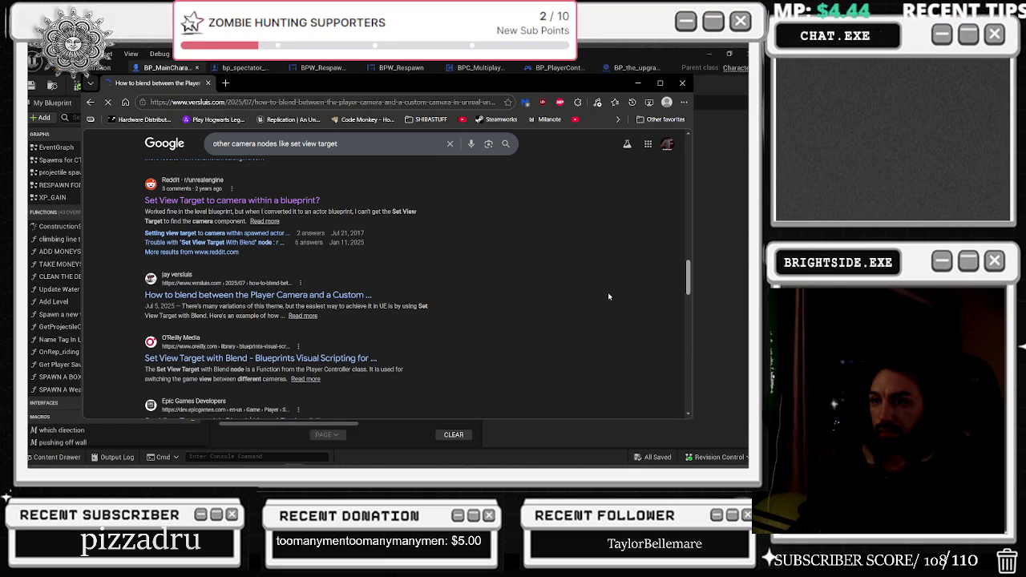
scroll(480, 229, down, 2)
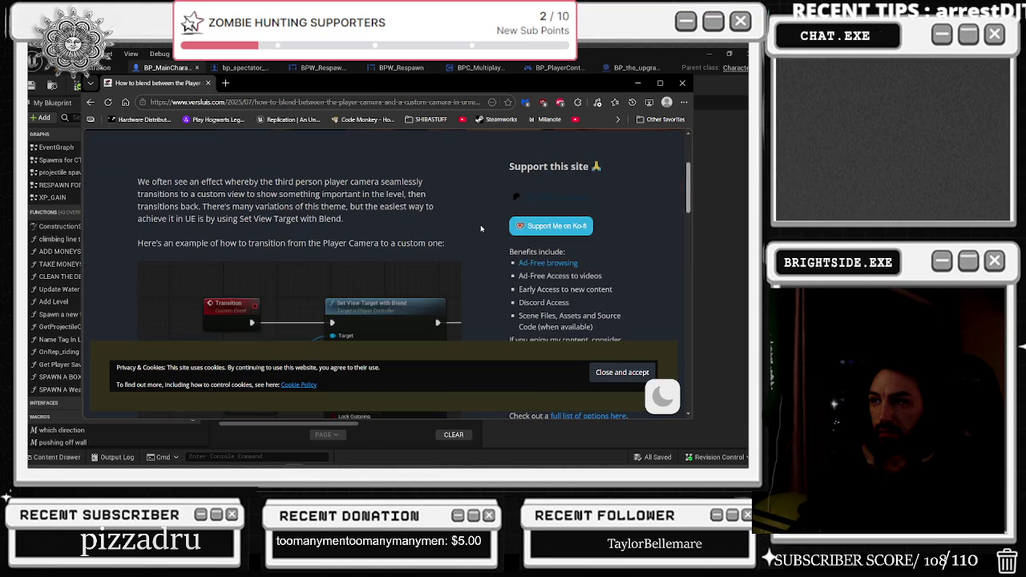
scroll(446, 233, down, 3)
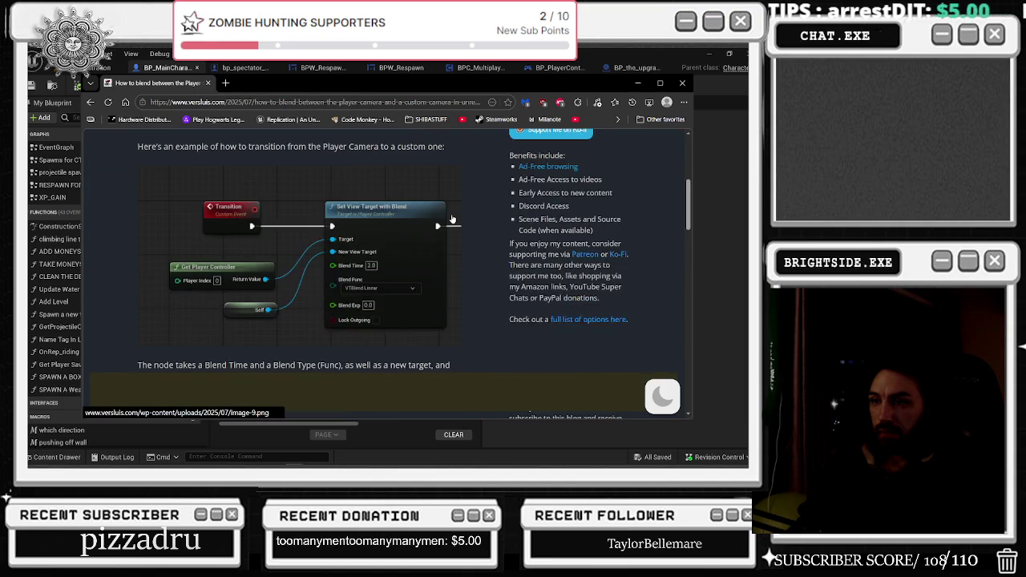
scroll(359, 219, down, 1)
scroll(320, 200, down, 3)
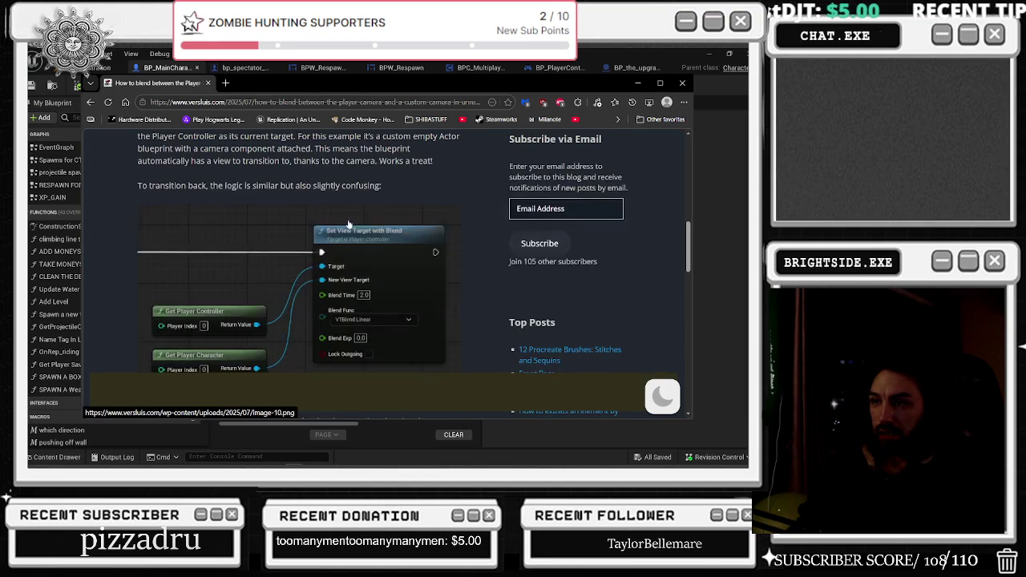
scroll(345, 224, down, 2)
scroll(366, 249, up, 5)
scroll(369, 244, up, 1)
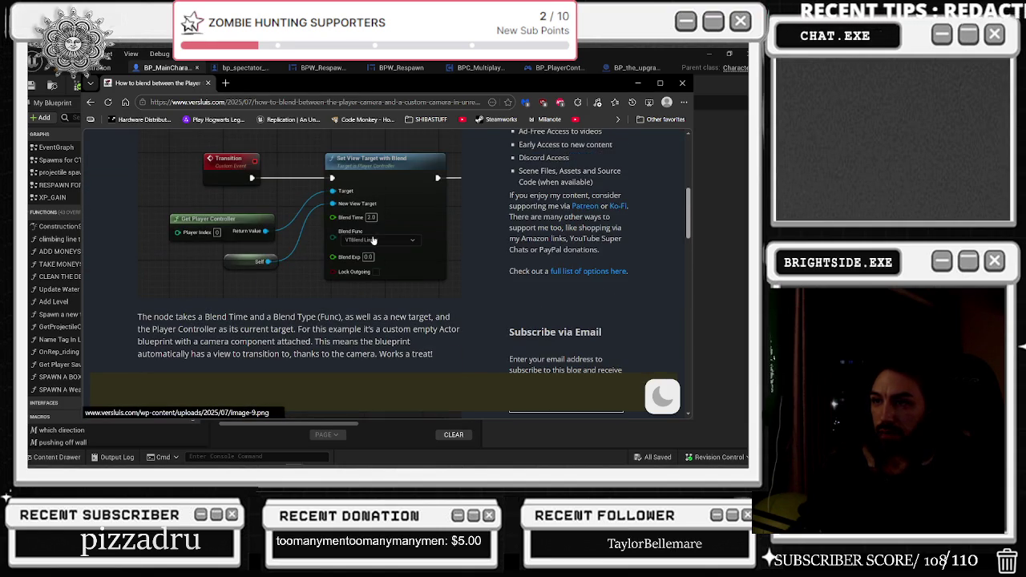
scroll(390, 202, down, 5)
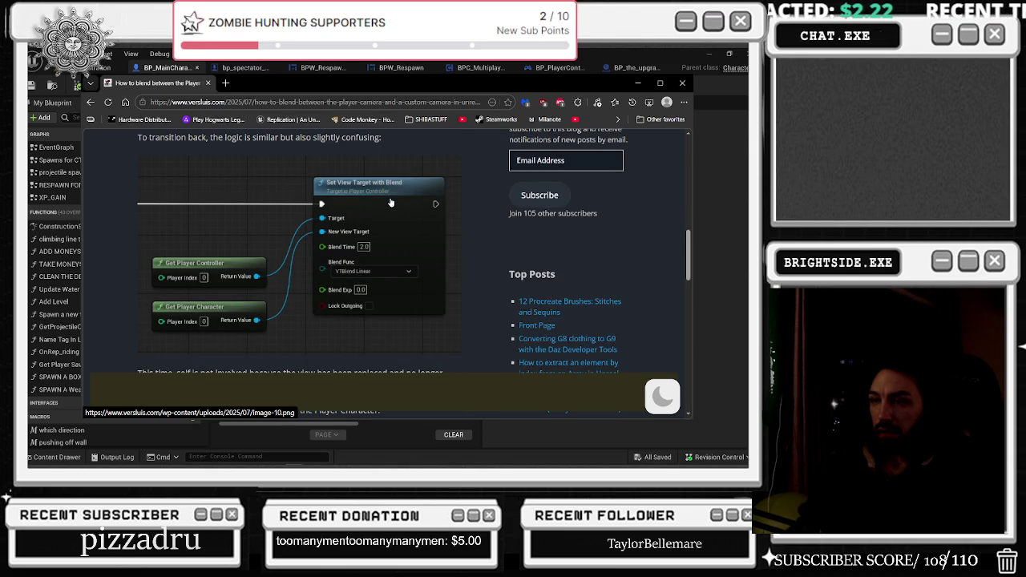
scroll(390, 202, down, 12)
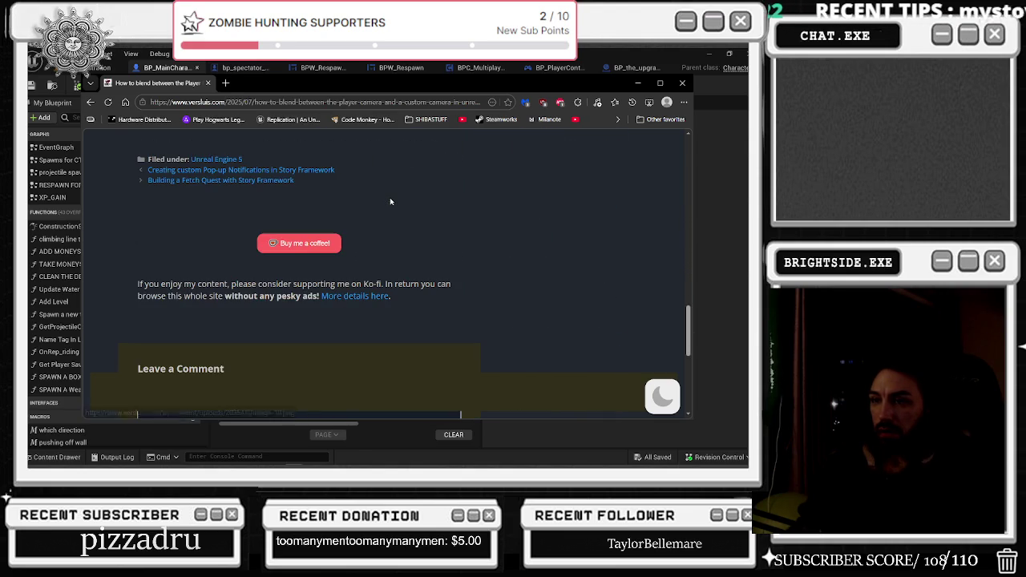
- Back in the blueprint, search the character reference's actions for Get Player Character, then cancel
click(638, 82)
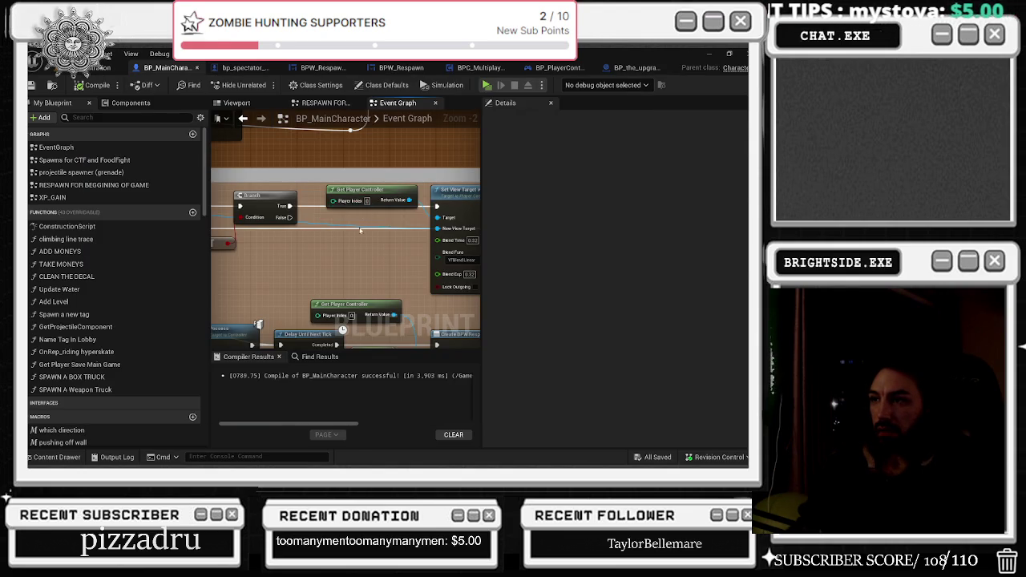
scroll(474, 249, down, 1)
mouse_move(282, 235)
mouse_down()
mouse_move(478, 242)
mouse_move(357, 277)
mouse_up()
text(get player chara)
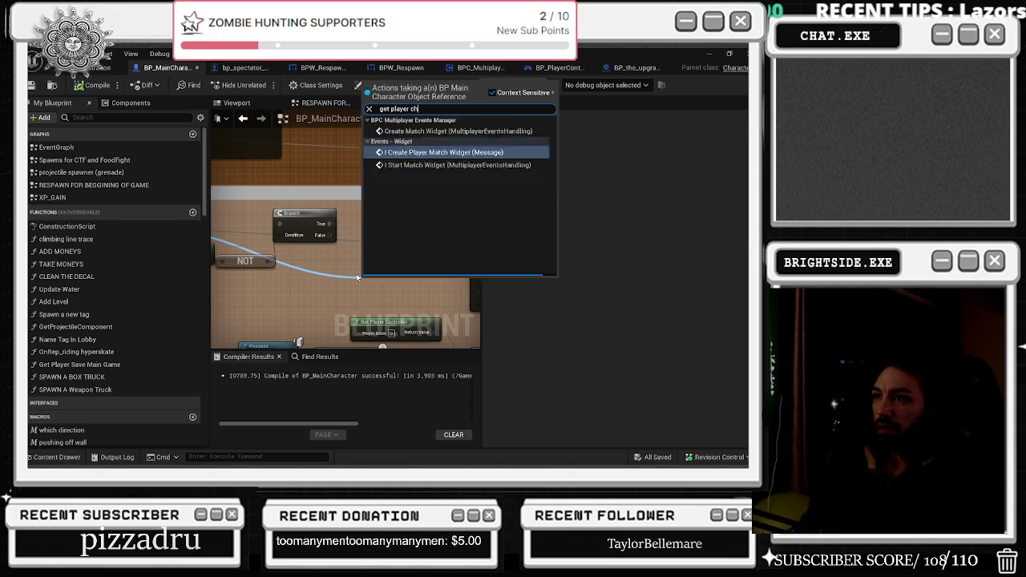
key(BackSpace)
key(BackSpace)
key(BackSpace)
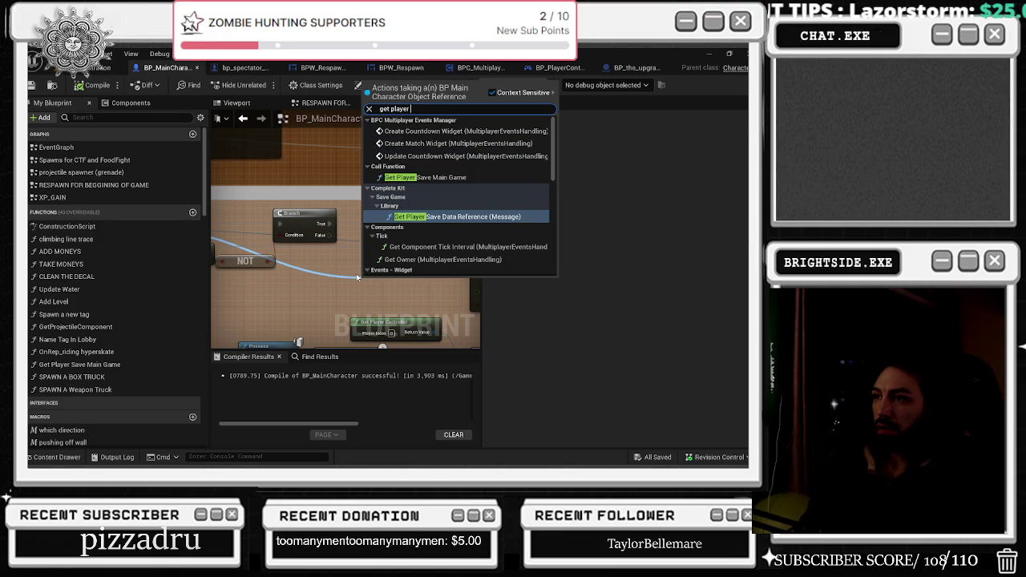
key(ctrl+a)
text(player char)
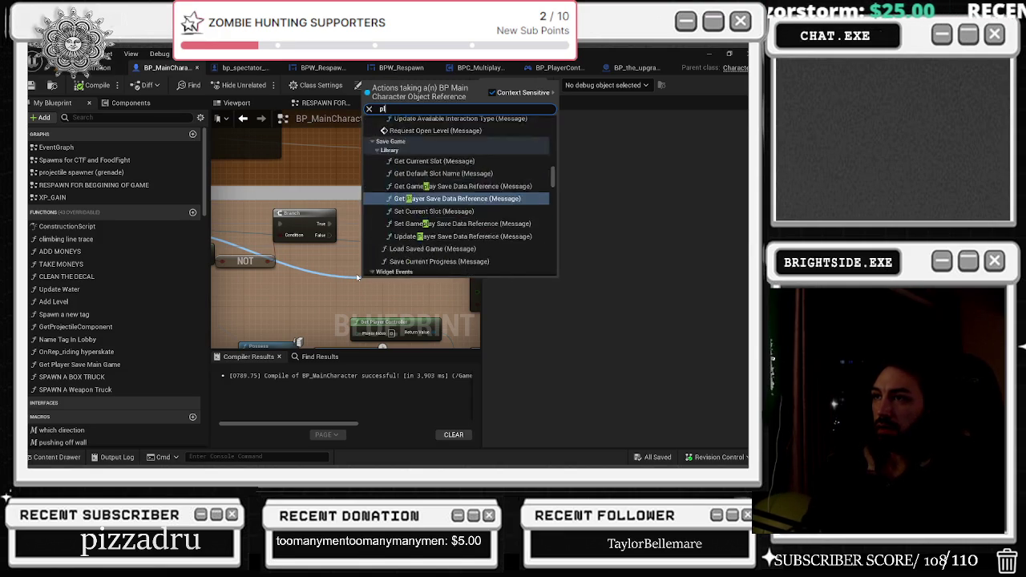
key(BackSpace)
key(BackSpace)
key(BackSpace)
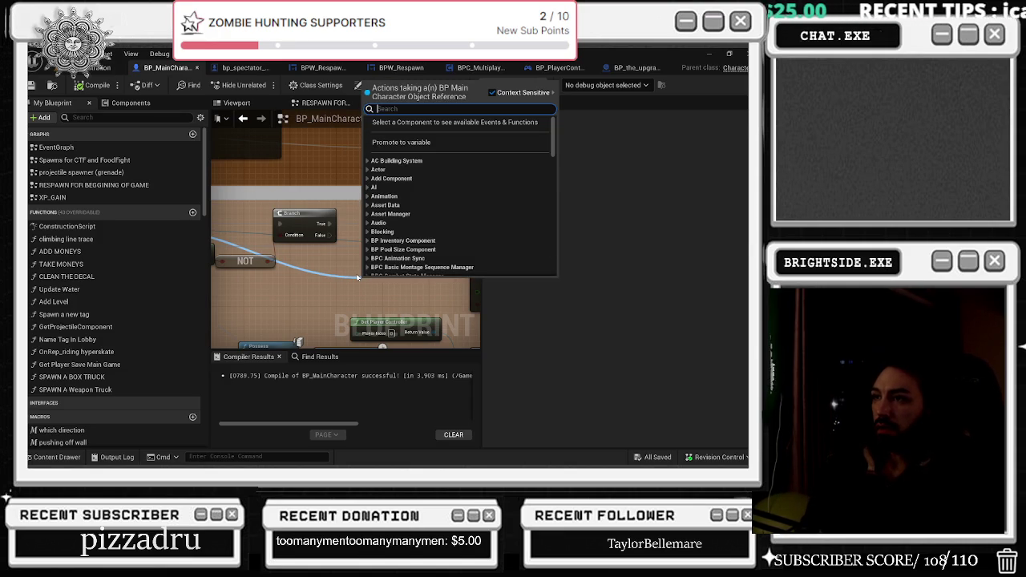
key(Escape)
- Add a Set Active node from the third-person camera component
mouse_move(317, 225)
mouse_down()
mouse_move(352, 258)
mouse_move(346, 267)
mouse_up()
text(set ca)
key(BackSpace)
key(BackSpace)
text(active)
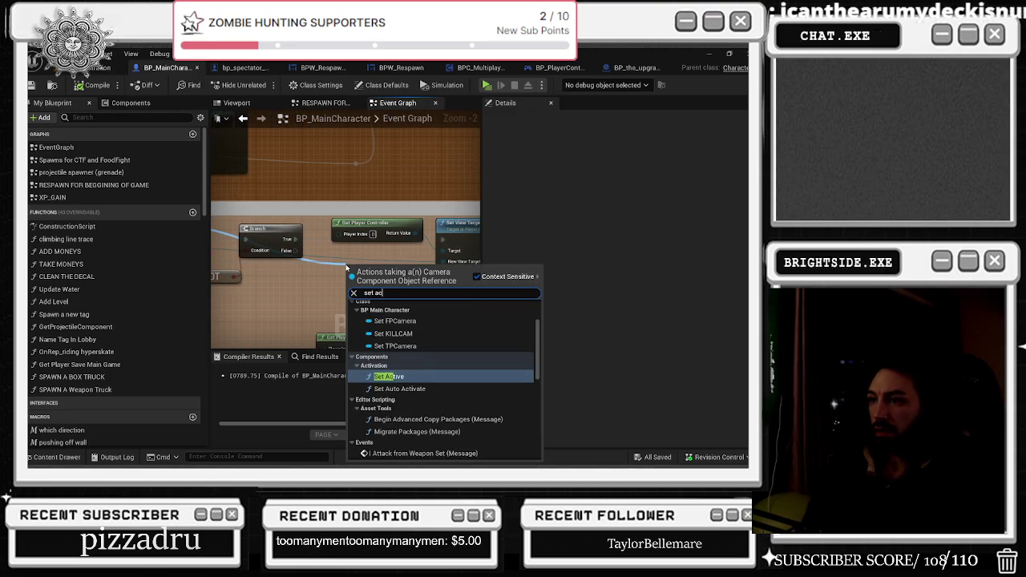
key(Return)
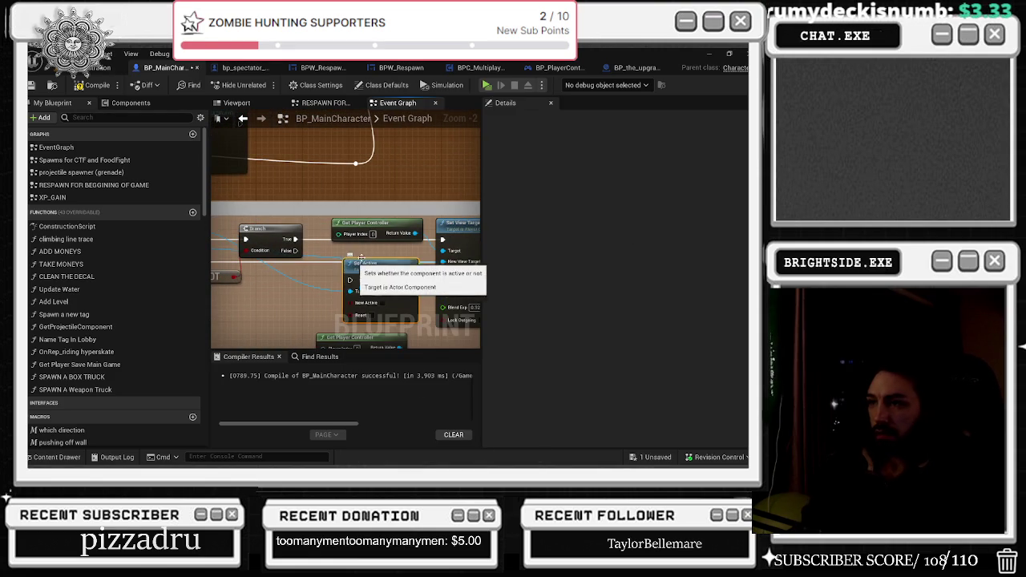
- Wire Set Active between Branch True and Set View Target with Blend, tick New Active and Reset, compile
drag(404, 251, 358, 246)
drag(248, 234, 303, 275)
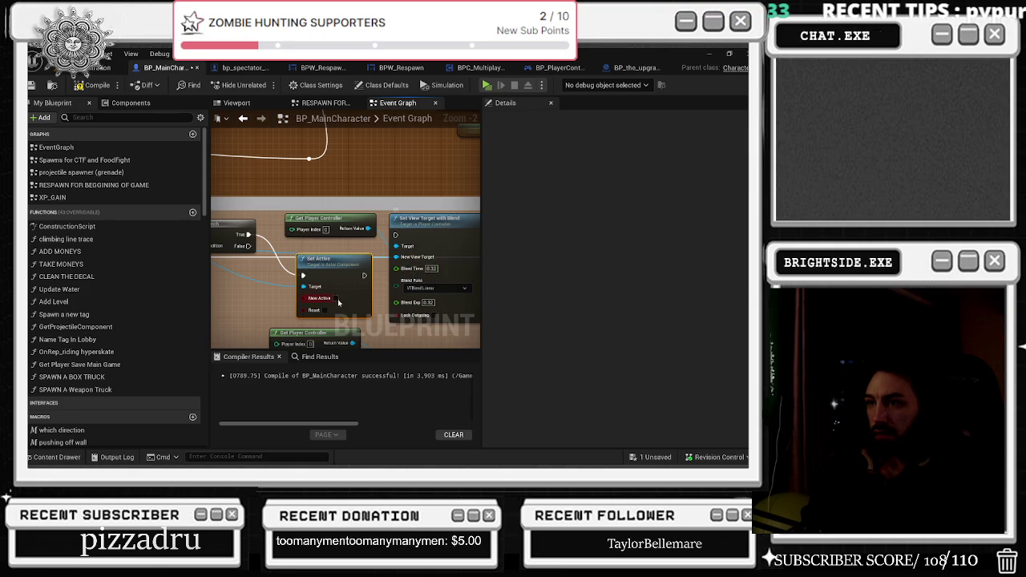
click(335, 298)
mouse_move(435, 252)
mouse_down()
mouse_move(363, 223)
mouse_move(394, 246)
mouse_move(324, 267)
mouse_up()
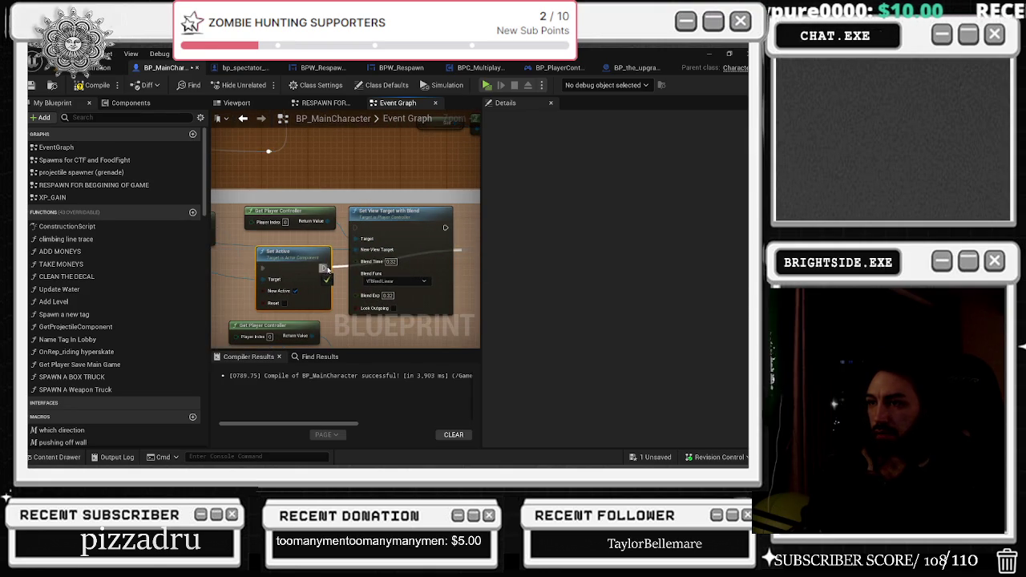
drag(288, 305, 294, 294)
click(292, 292)
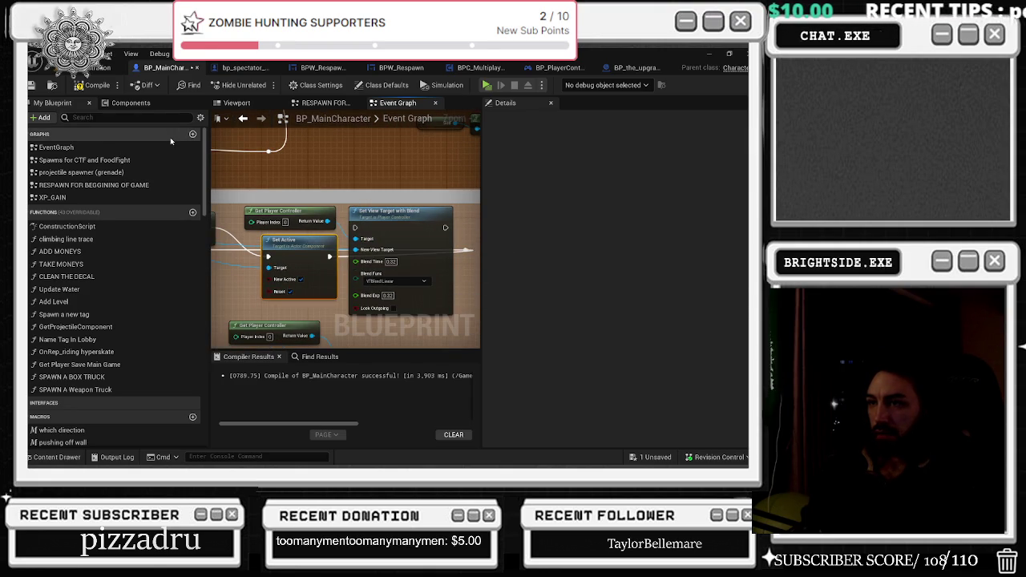
click(95, 85)
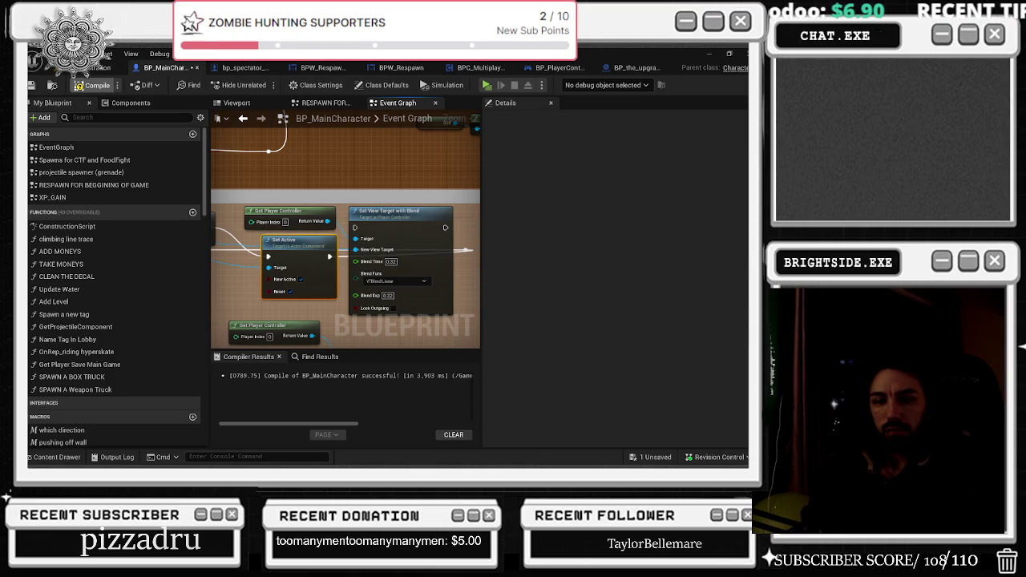
- Save BP_MainCharacter via '1 Unsaved' and launch a Play In Editor test with server and client windows
key(alt+p)
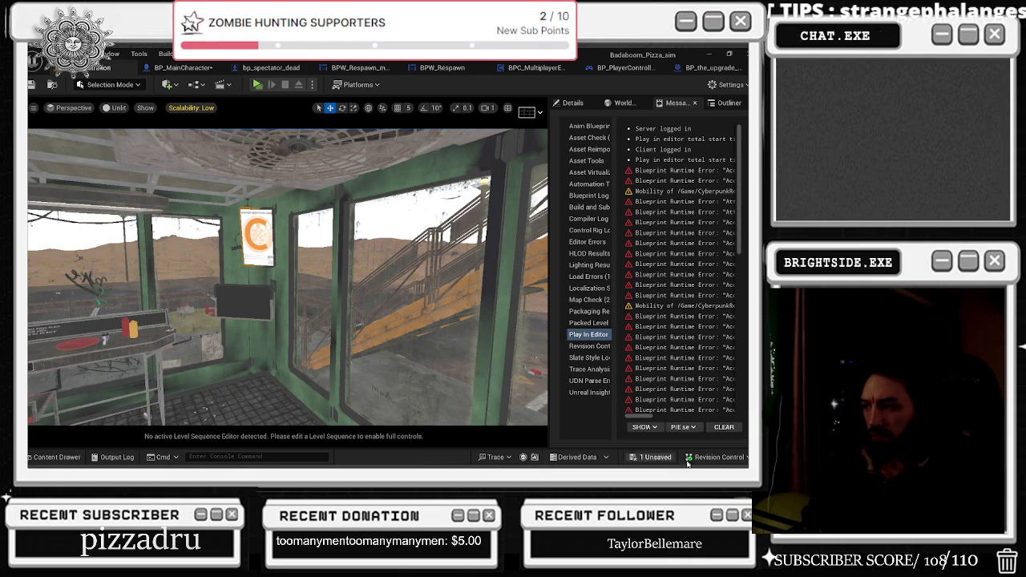
click(654, 456)
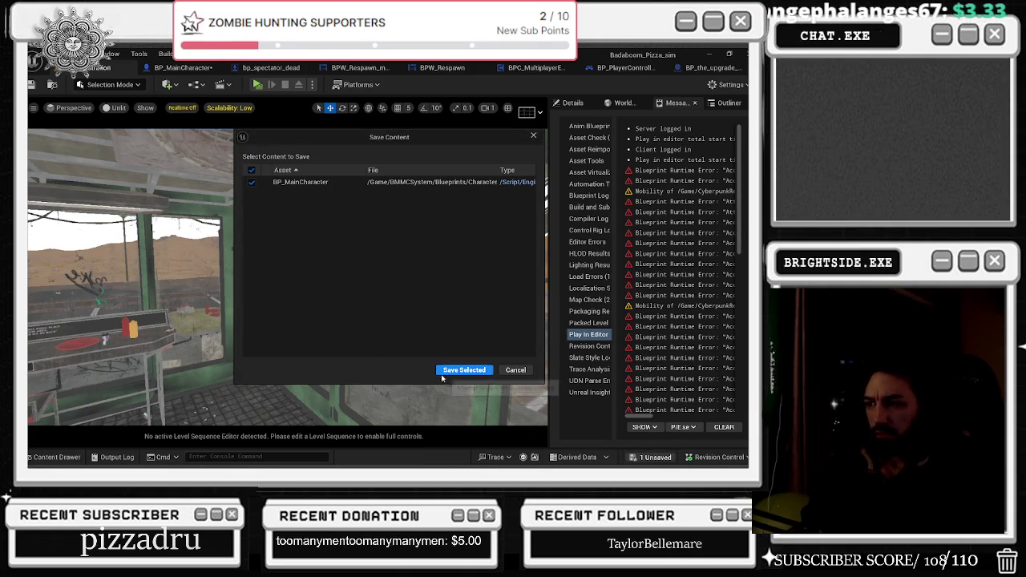
click(465, 373)
click(258, 84)
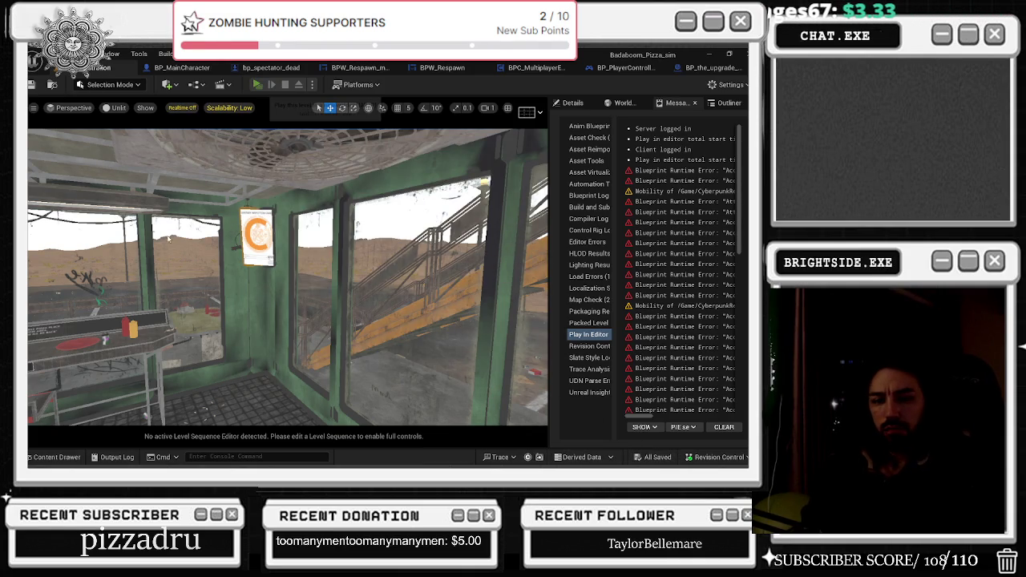
key(alt+Tab)
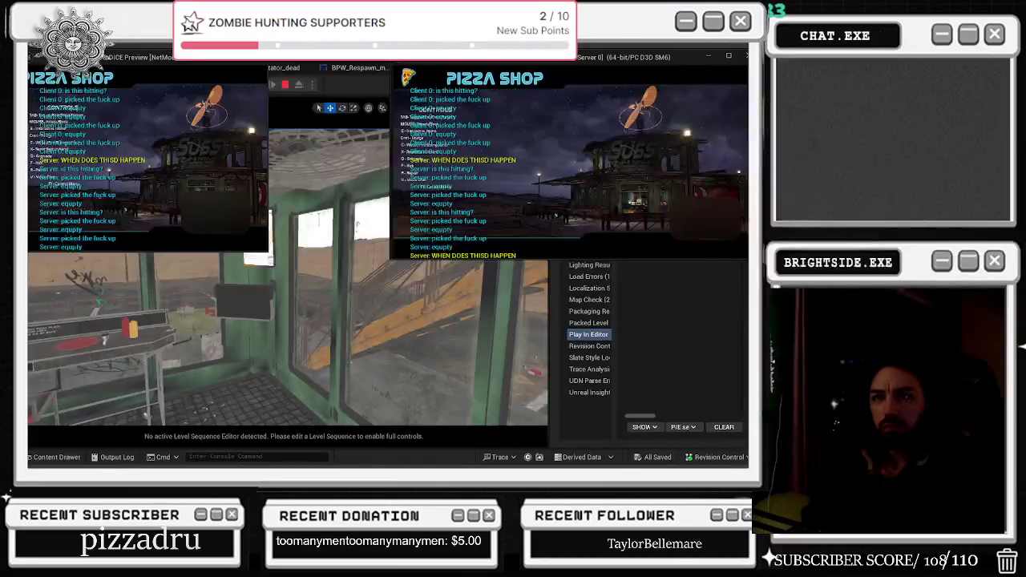